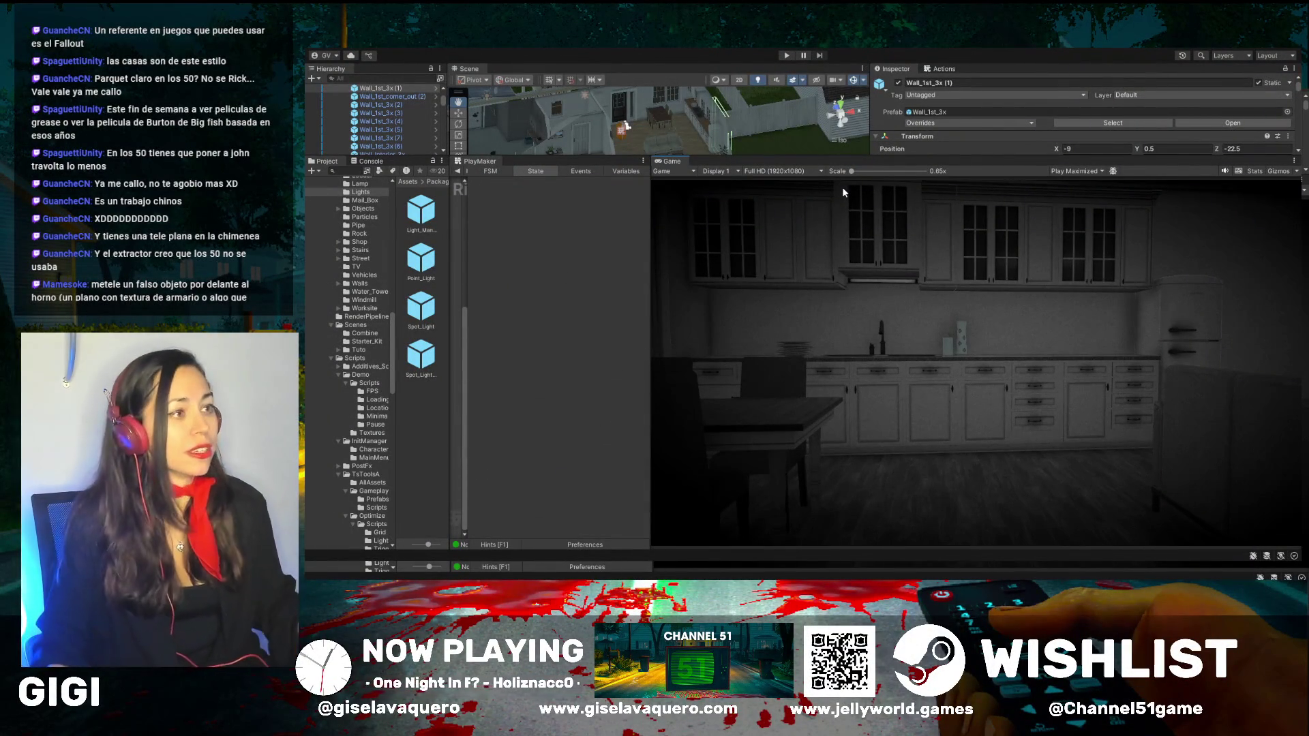
Step: Resize the Scene/Game split, orbit around the kitchen furniture, and start the mansion play-test
left_click_drag(833, 157, 833, 388)
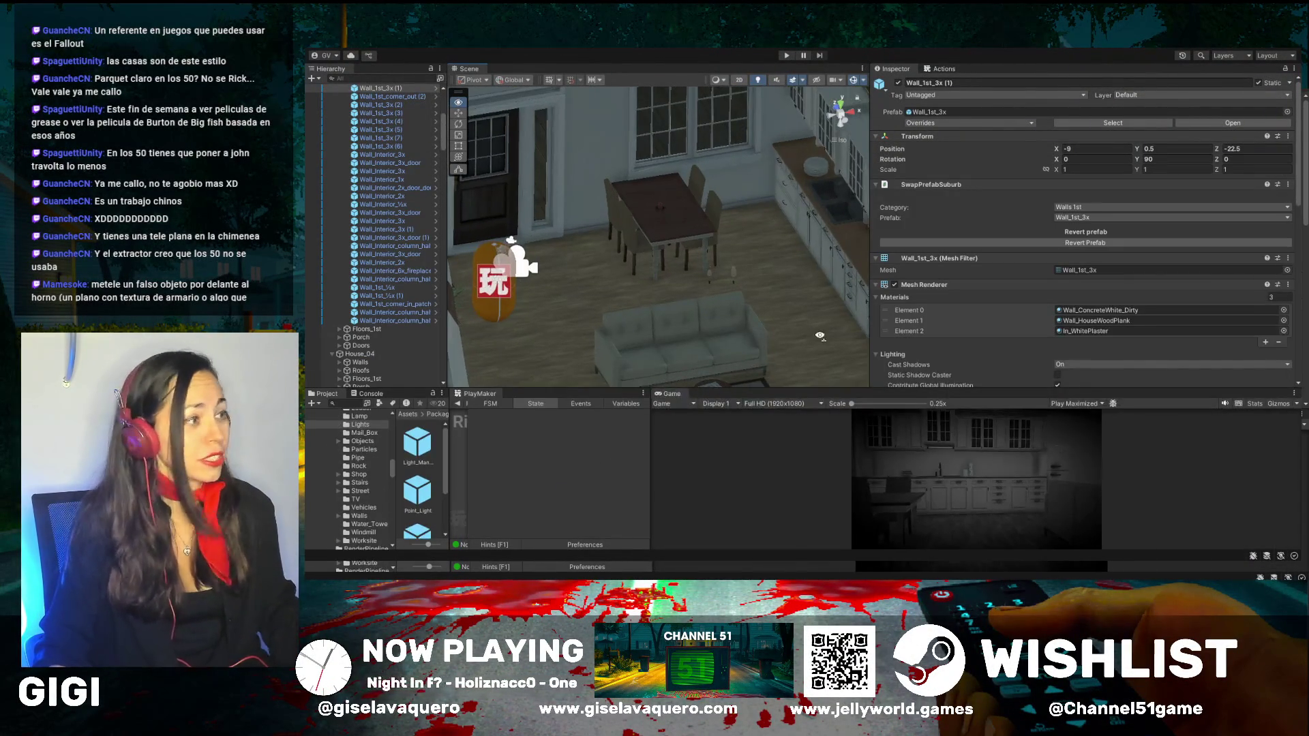
left_click_drag(819, 335, 769, 335)
left_click_drag(861, 389, 845, 245)
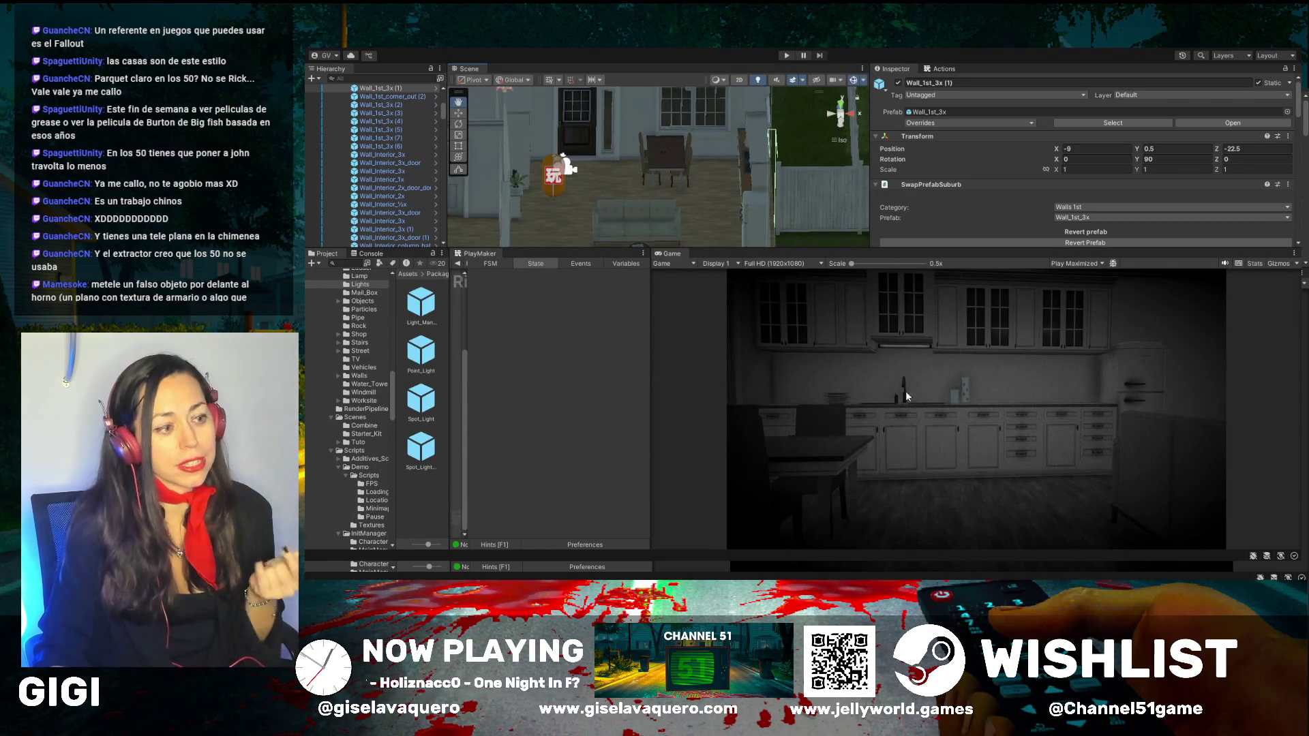
left_click_drag(755, 248, 746, 347)
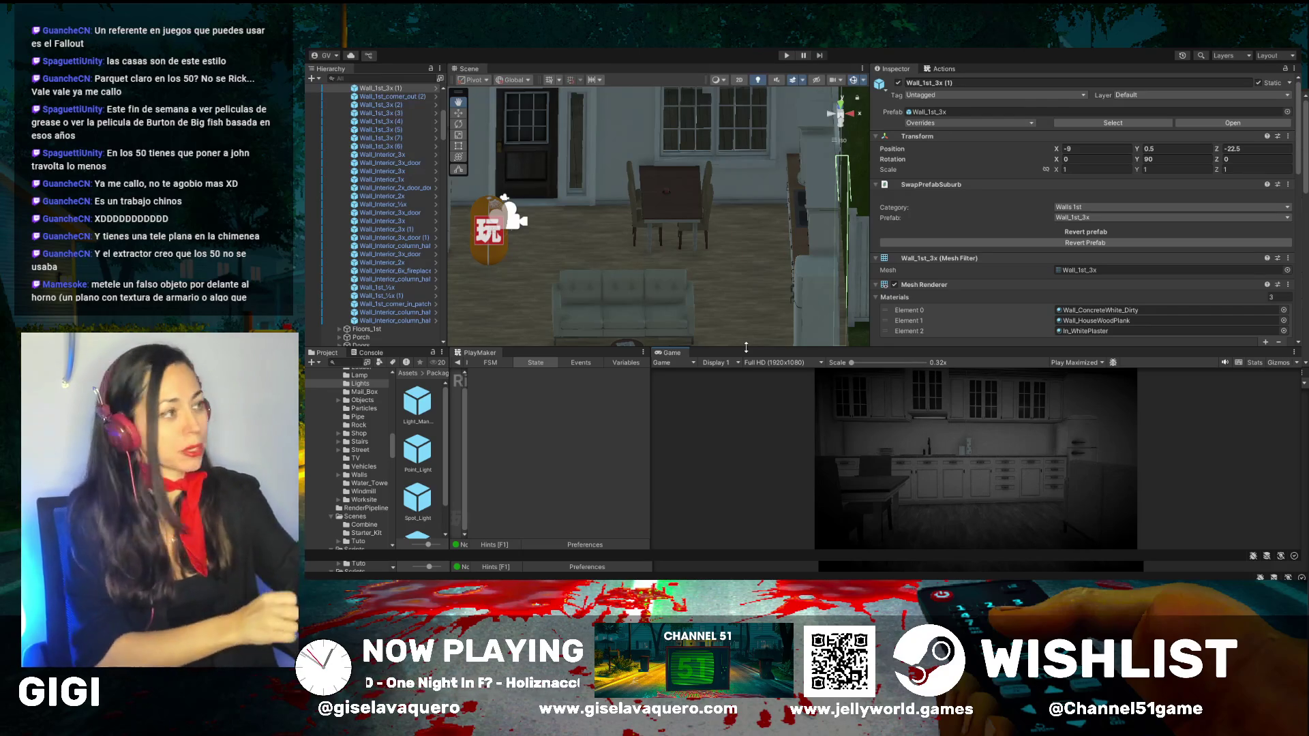
mouse_move(685, 209)
left_mouse_down()
mouse_move(831, 321)
mouse_move(765, 137)
left_mouse_up()
left_click(787, 56)
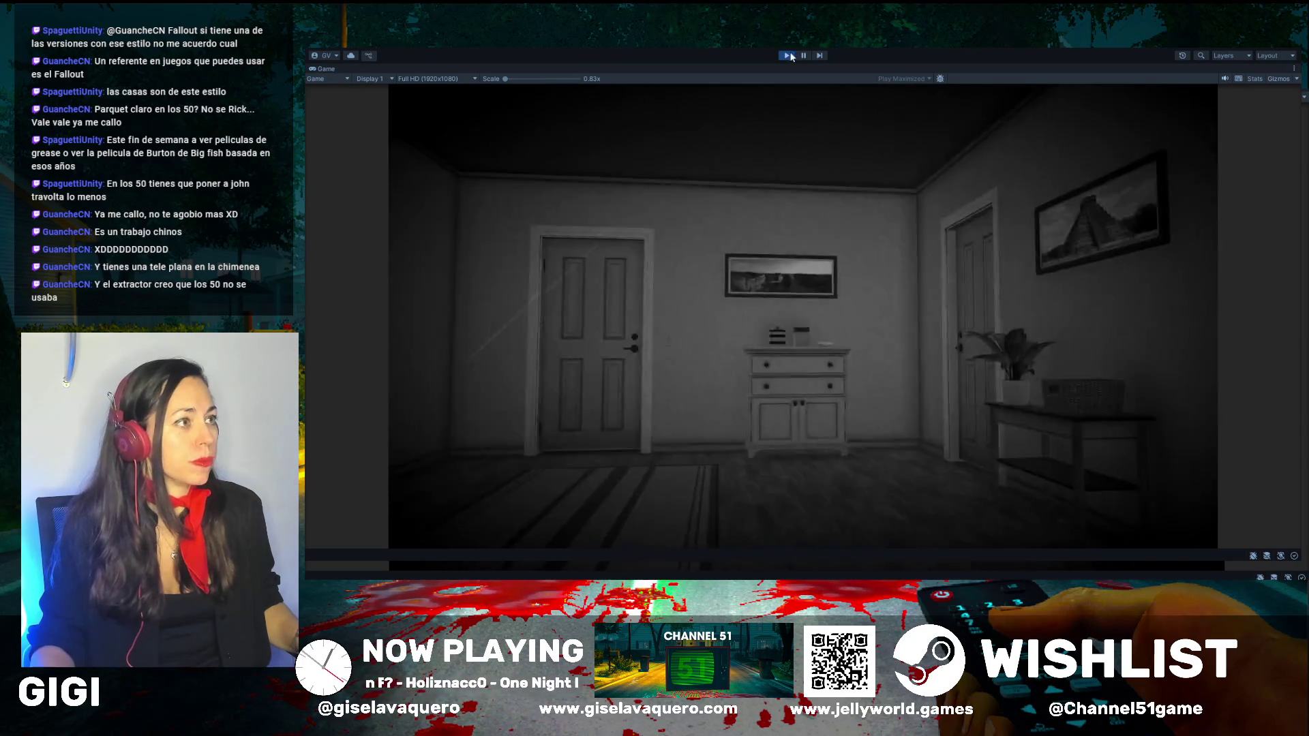
Step: Exit play mode (Ctrl+P), enlarge the Scene view and zoom onto the hallway rug
key("ctrl+p")
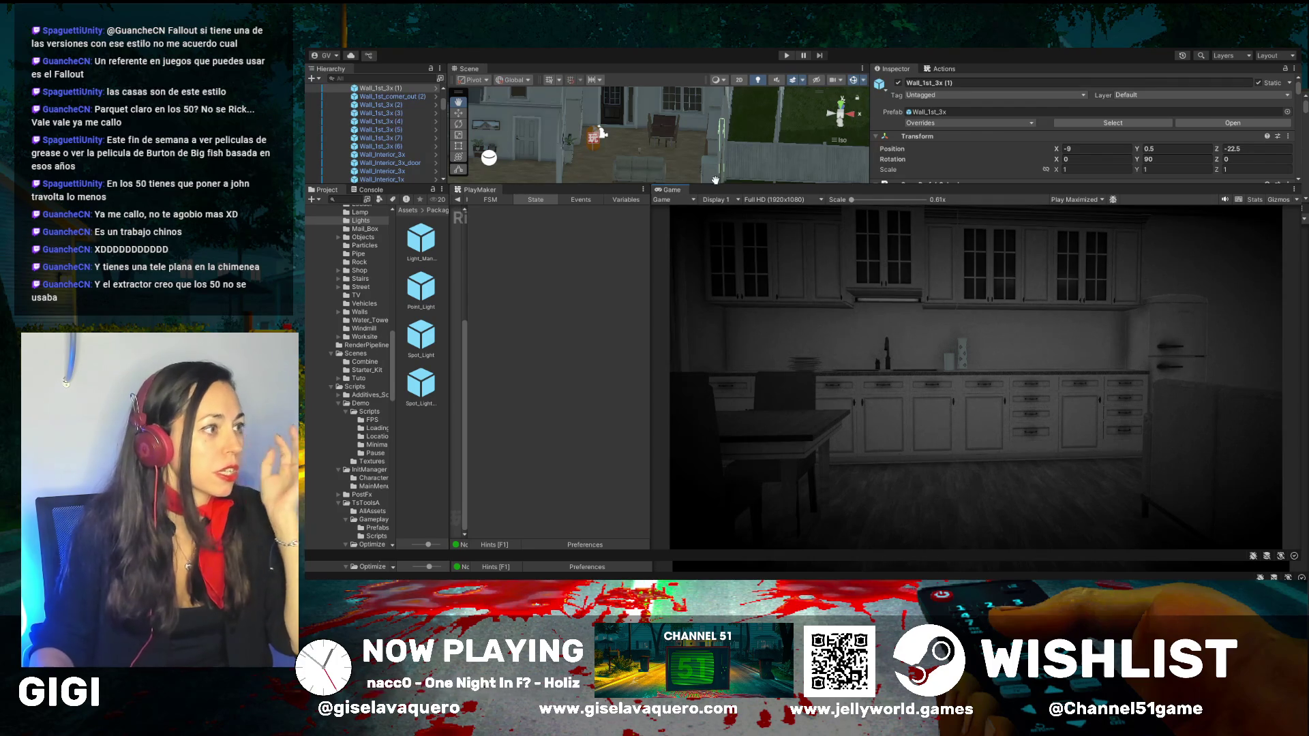
left_click_drag(727, 184, 728, 379)
scroll(782, 327, "up", 5)
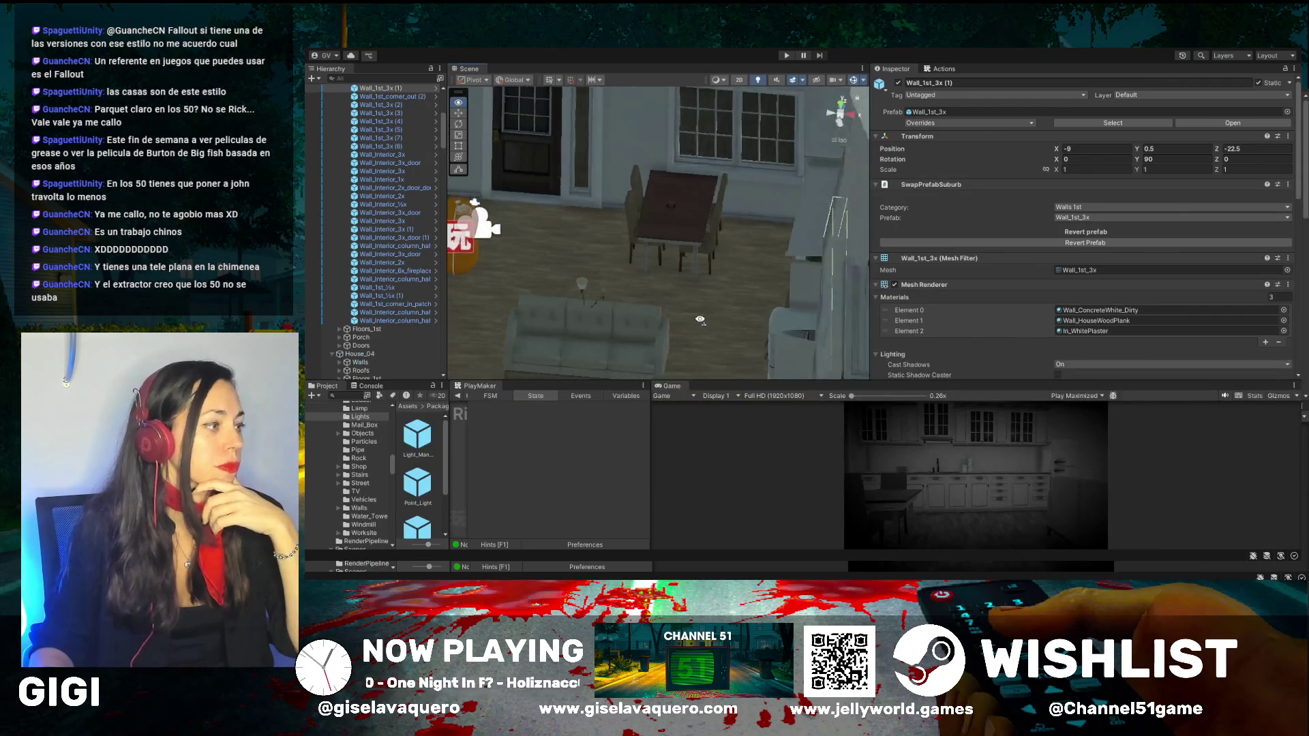
scroll(782, 327, "down", 3)
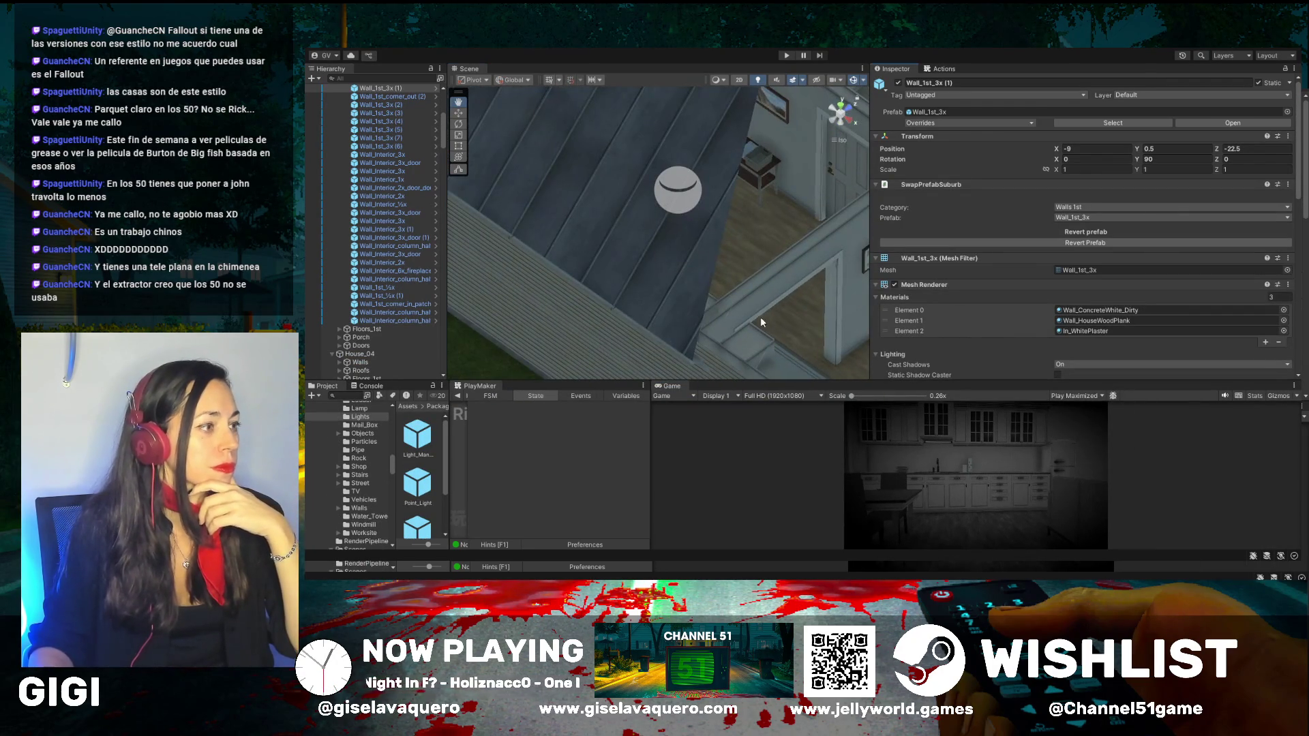
scroll(762, 322, "up", 5)
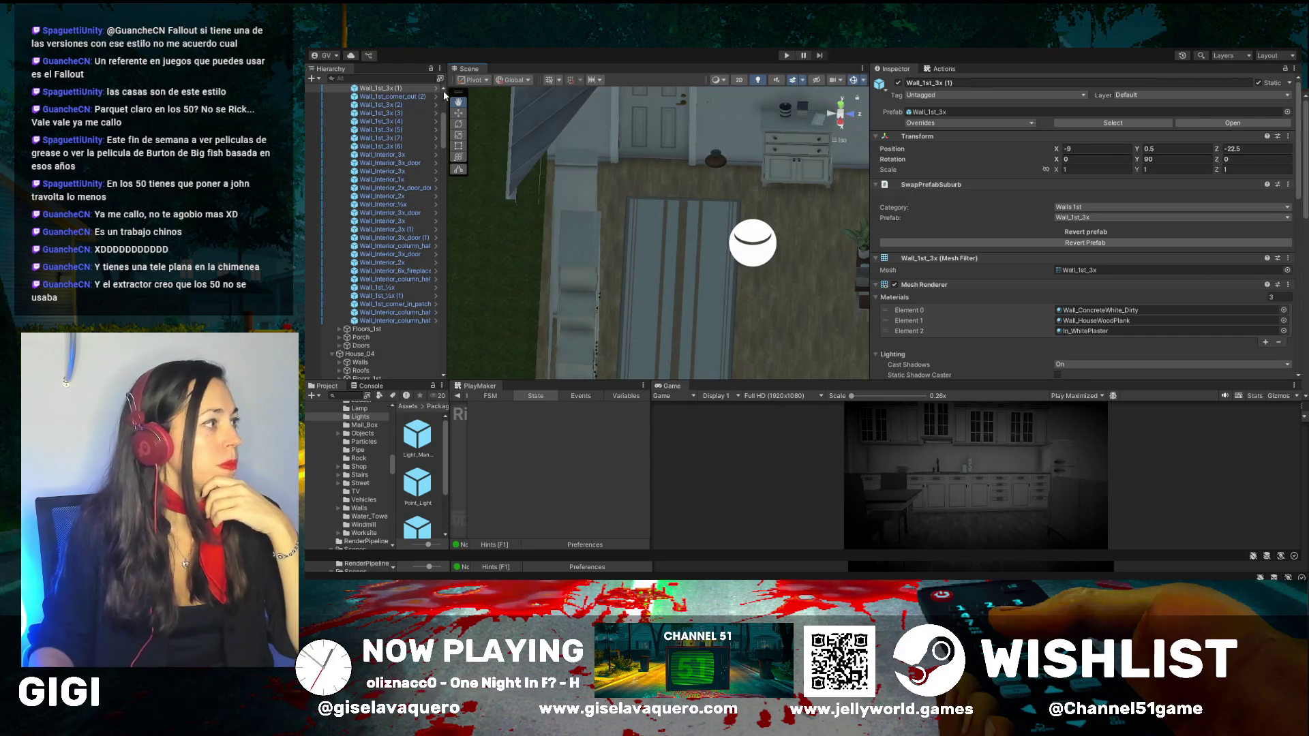
Step: Select the hallway carpet and deactivate it so it disappears
left_click(685, 306)
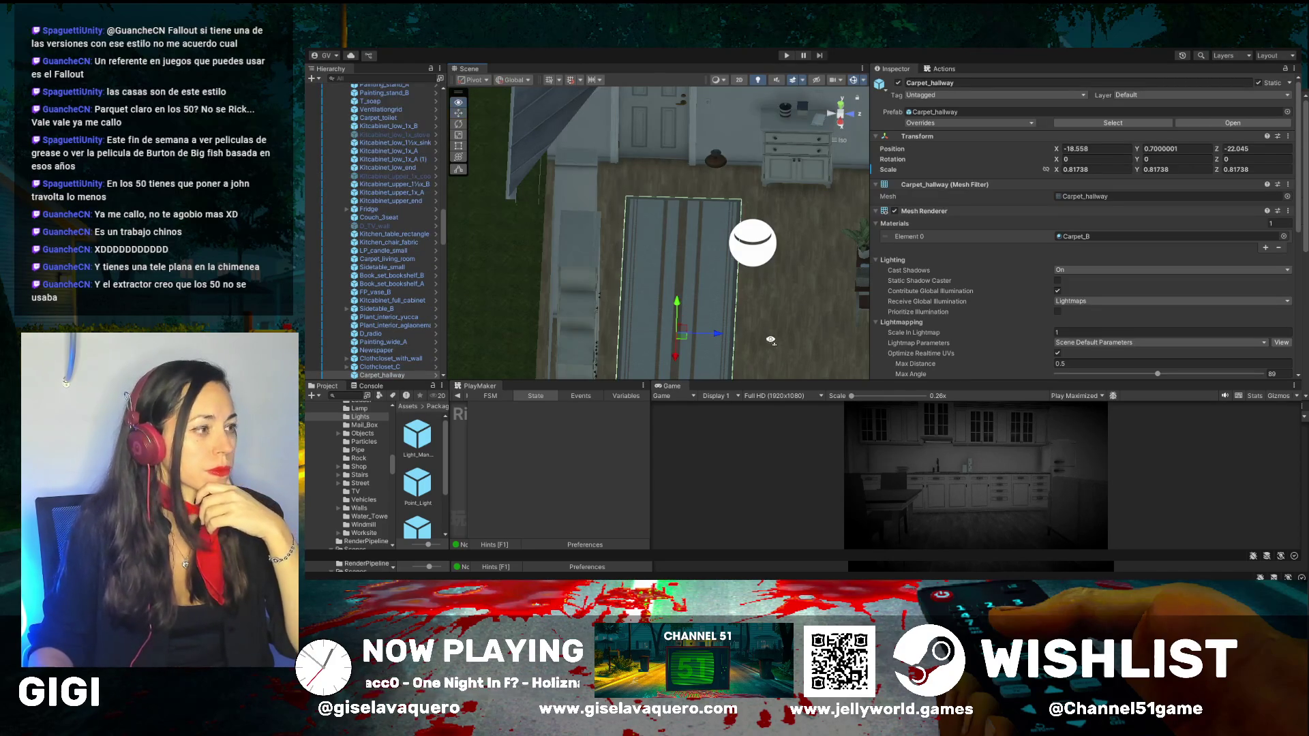
mouse_move(771, 339)
left_mouse_down()
mouse_move(716, 313)
mouse_move(737, 273)
mouse_move(760, 264)
mouse_move(744, 296)
mouse_move(648, 300)
left_mouse_up()
left_click(898, 82)
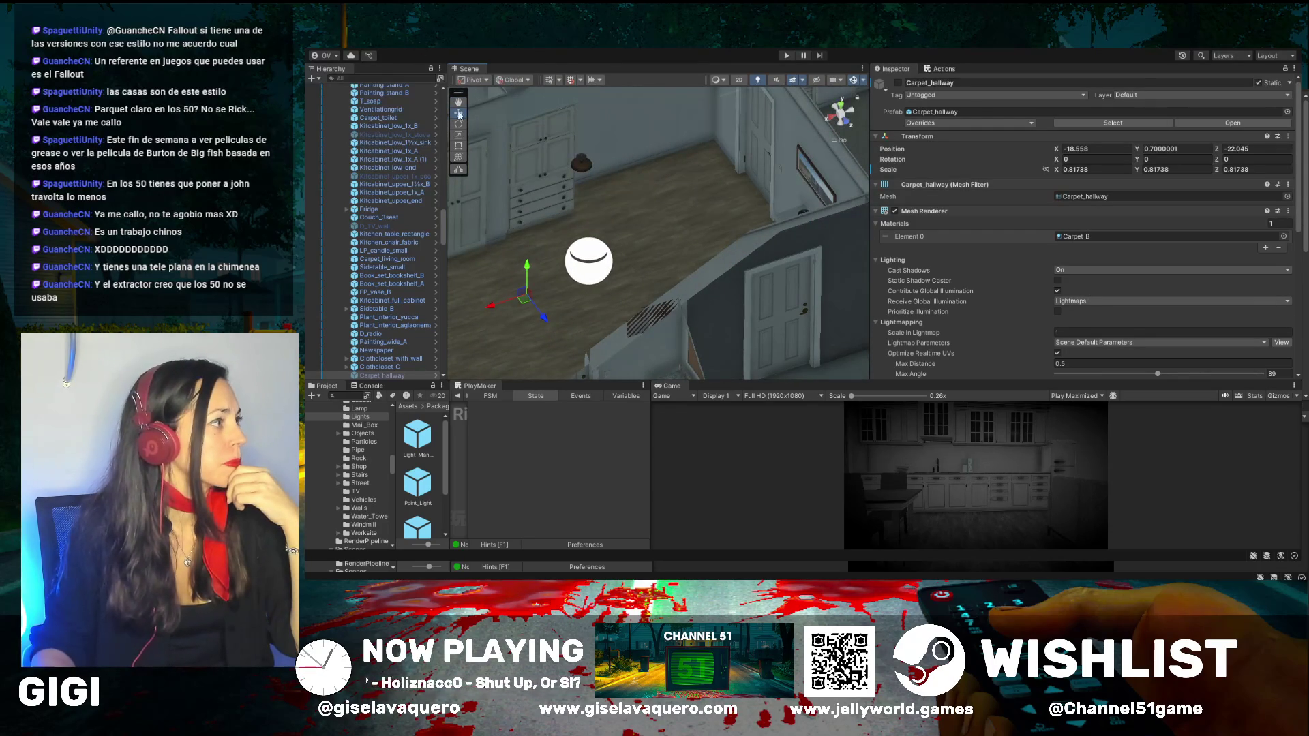
Step: Level the view with the wall and cabinets, widening the Scene view and Hierarchy list
mouse_move(521, 266)
left_mouse_down()
mouse_move(761, 306)
mouse_move(771, 290)
mouse_move(713, 292)
left_mouse_up()
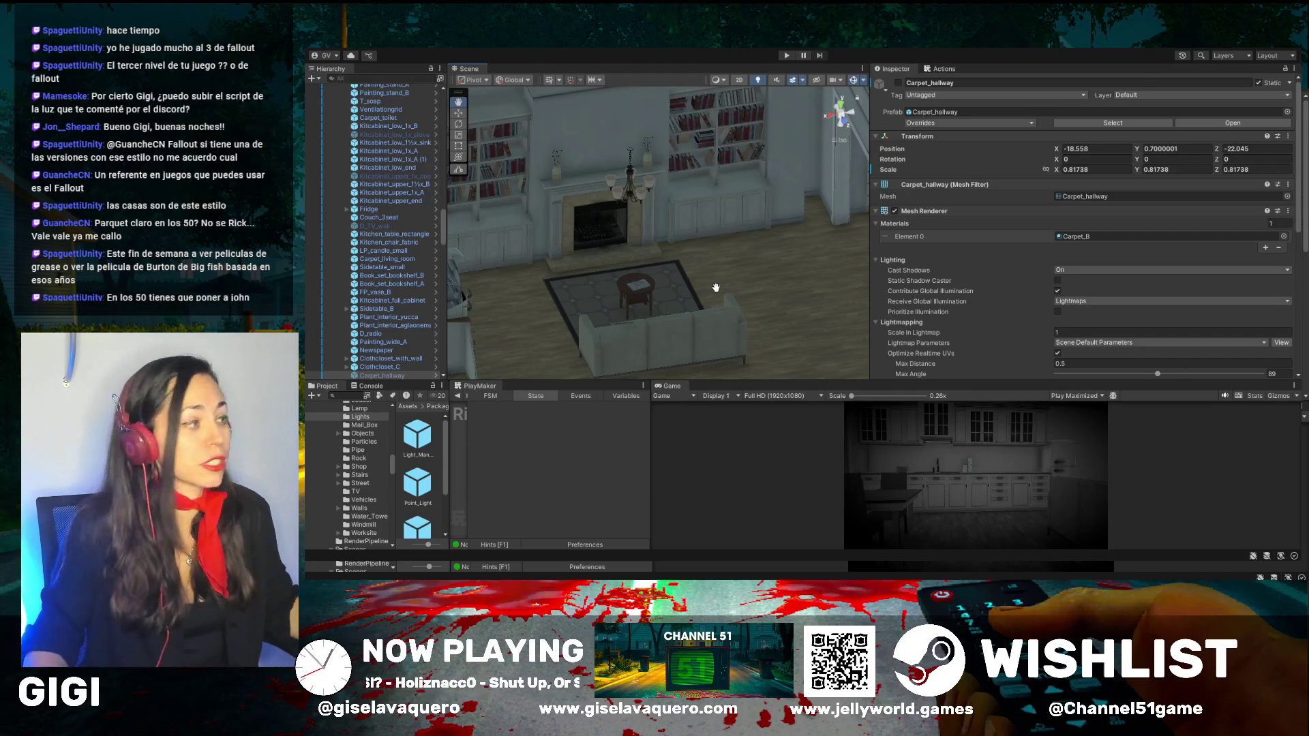
left_click_drag(870, 269, 1037, 270)
mouse_move(447, 276)
left_mouse_down()
mouse_move(603, 286)
mouse_move(671, 307)
mouse_move(419, 306)
left_mouse_up()
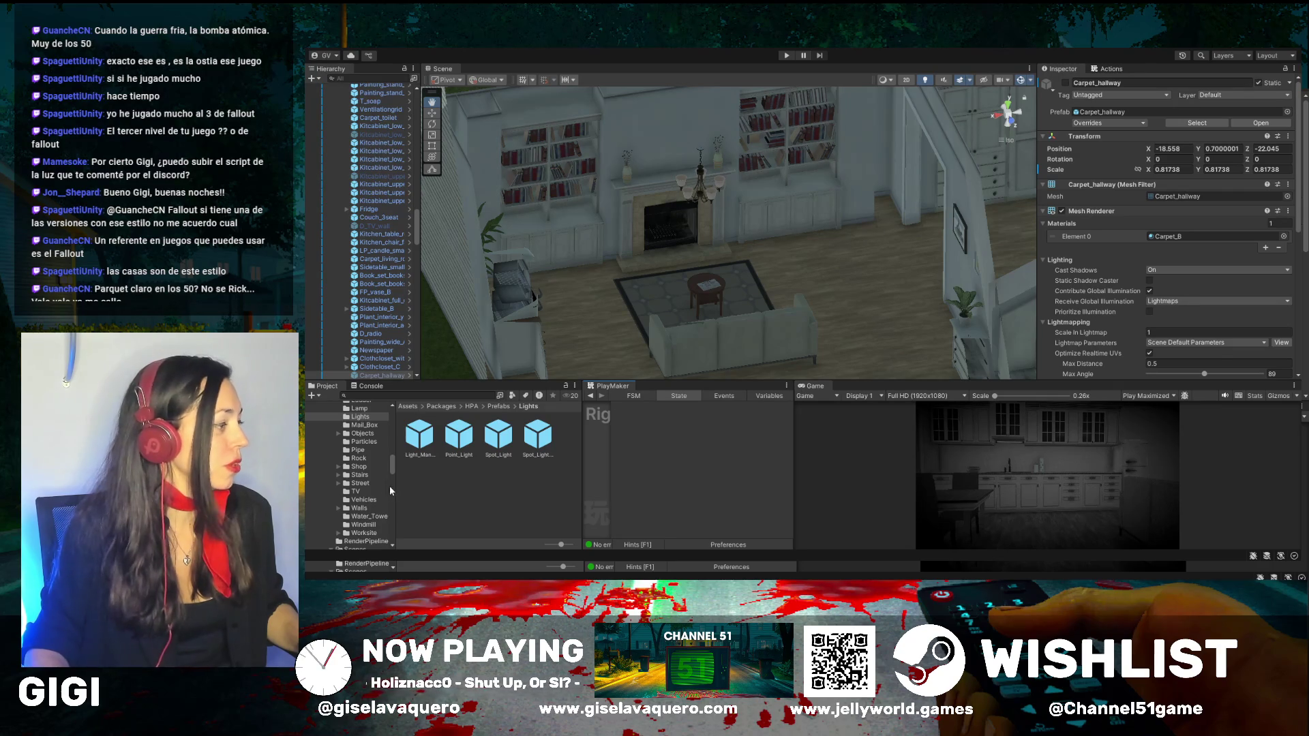
Step: Widen the Project folder tree and make the Project and Game area taller
scroll(394, 486, "down", 5)
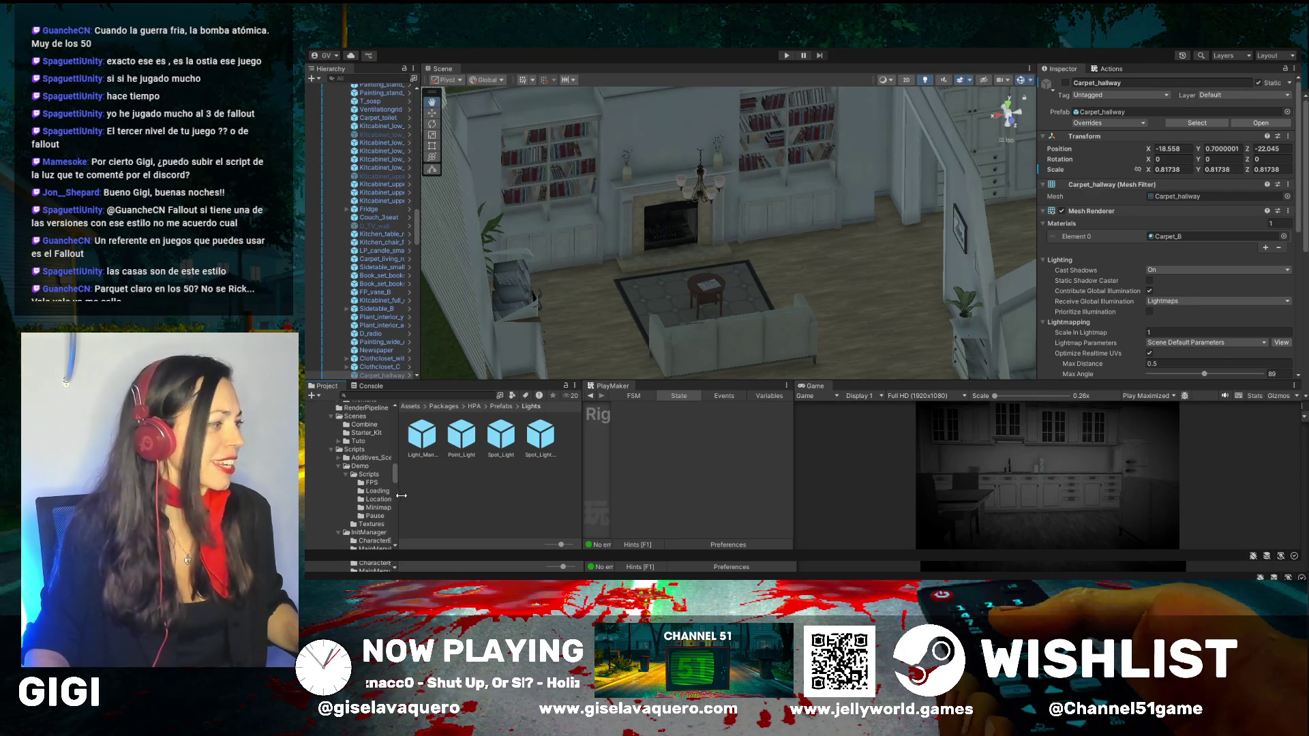
mouse_move(402, 495)
left_mouse_down()
mouse_move(495, 496)
mouse_move(448, 505)
left_mouse_up()
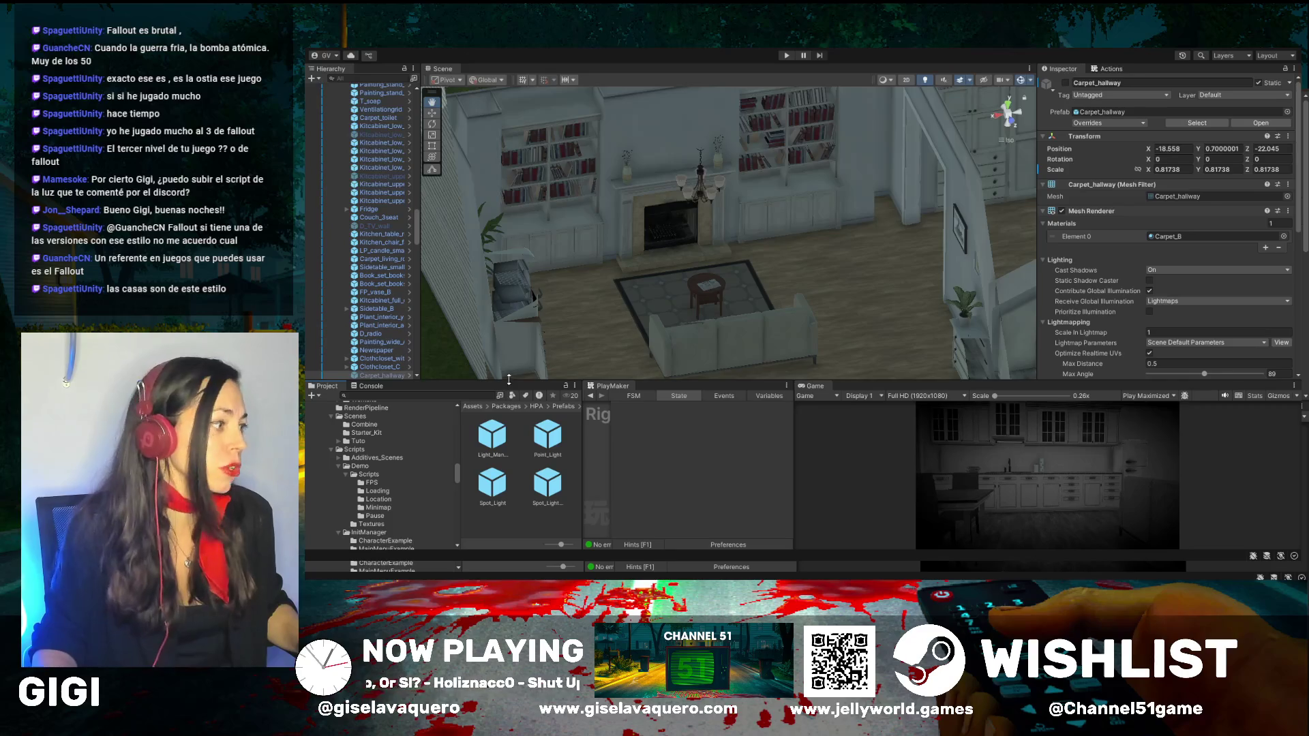
left_click_drag(508, 380, 508, 266)
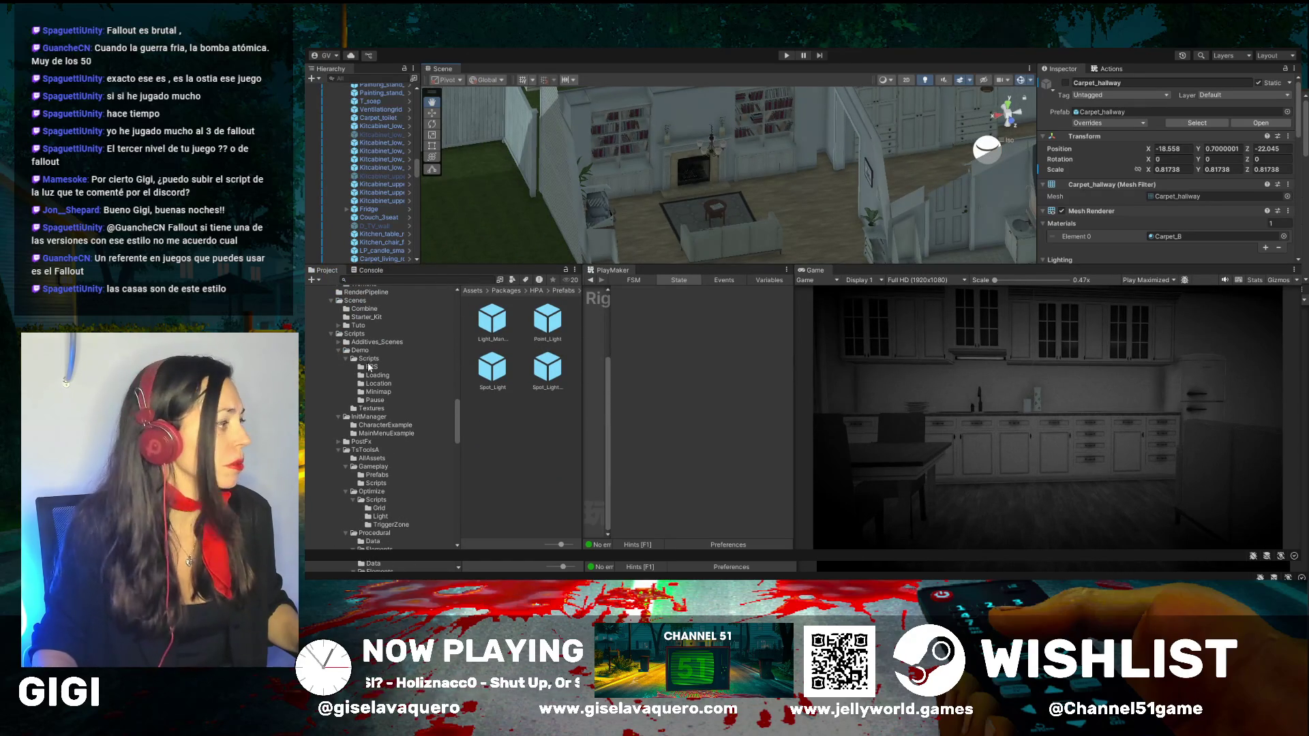
scroll(353, 405, "down", 3)
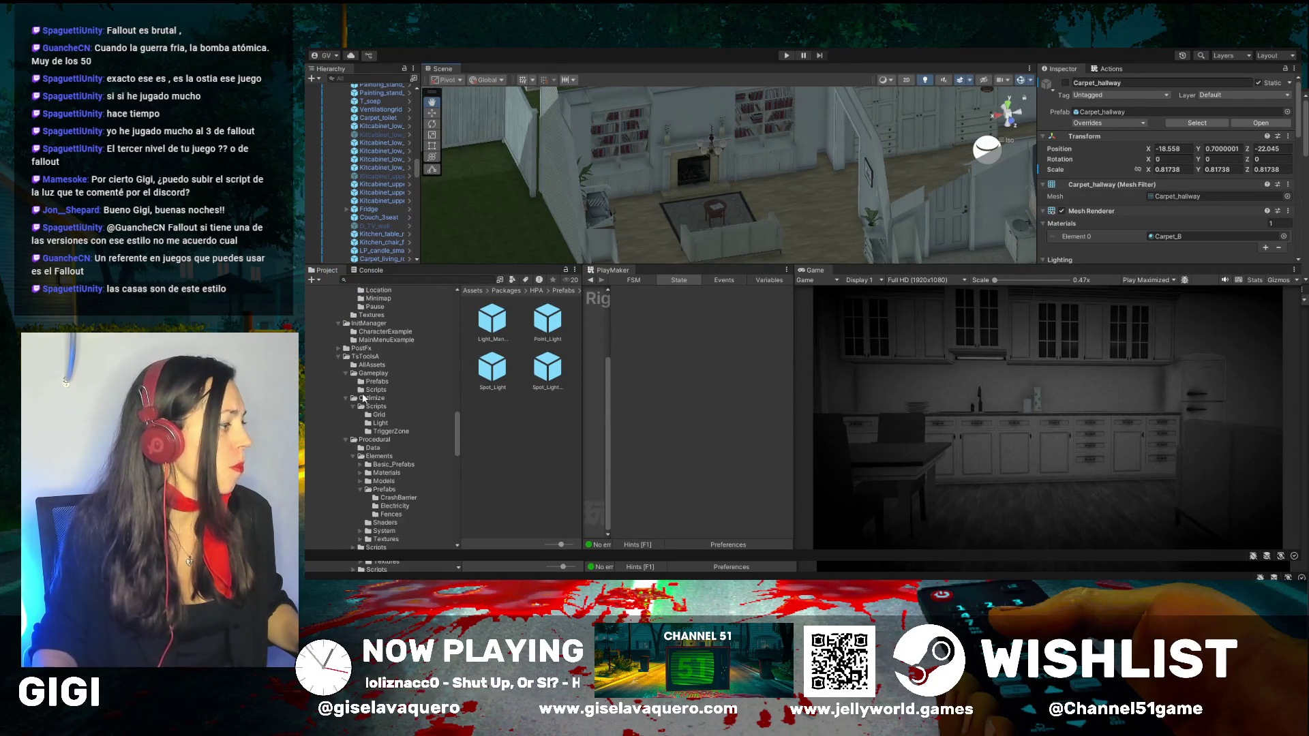
scroll(435, 477, "down", 5)
scroll(435, 477, "down", 10)
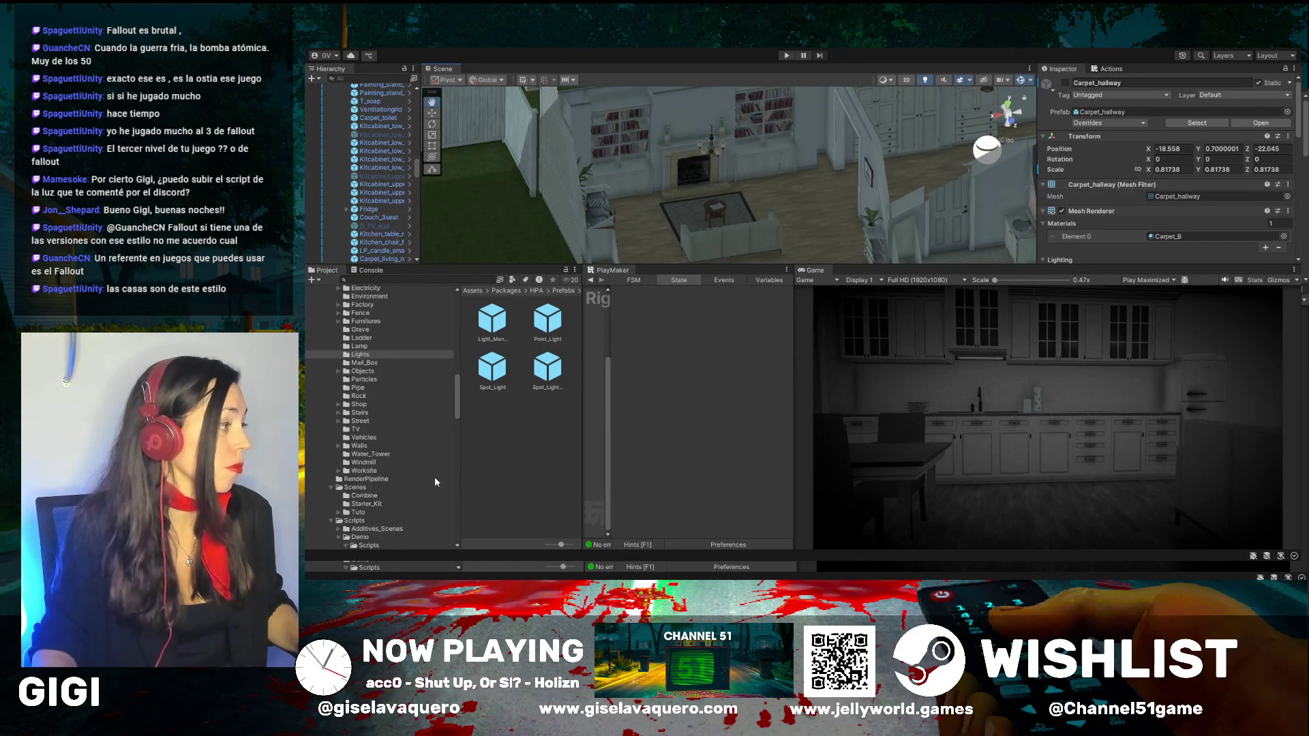
scroll(429, 473, "up", 2)
Step: Search the project for 'LEVEL 3', select Level03, then clear the search to reveal its folder
left_click(396, 279)
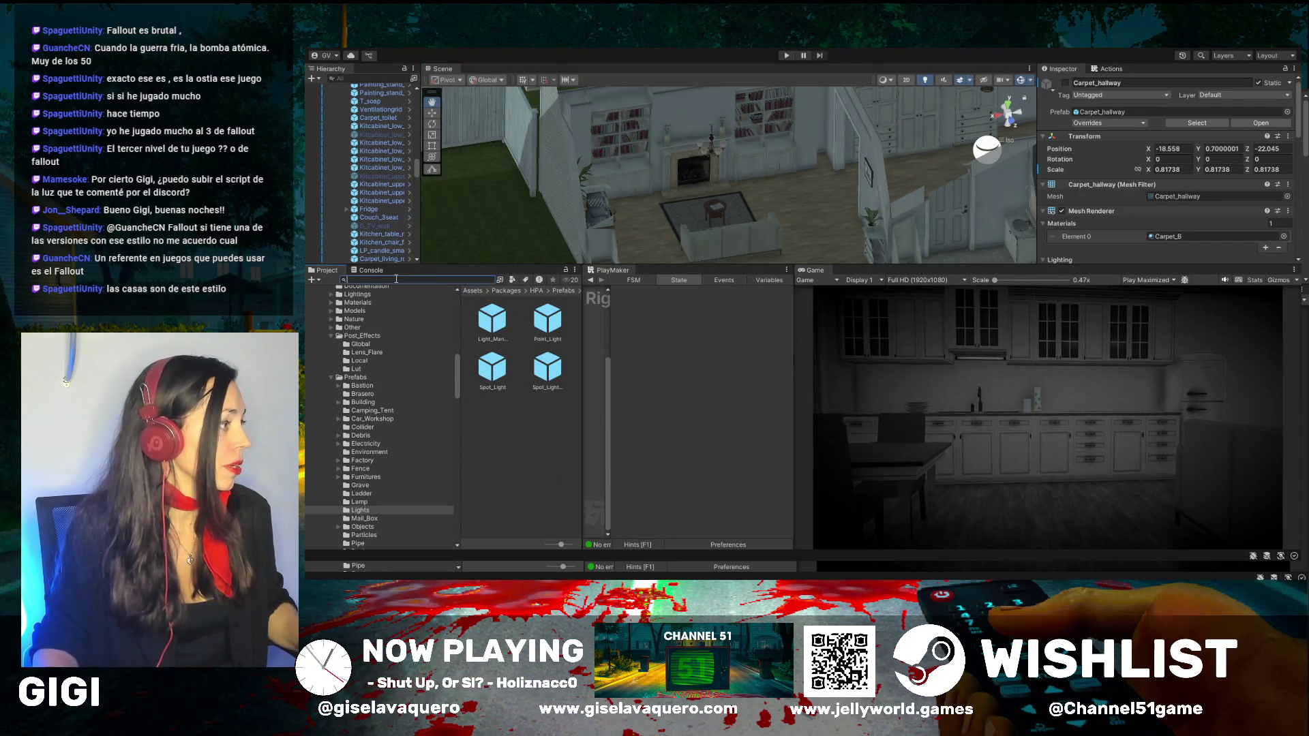
type("LEVEL 3")
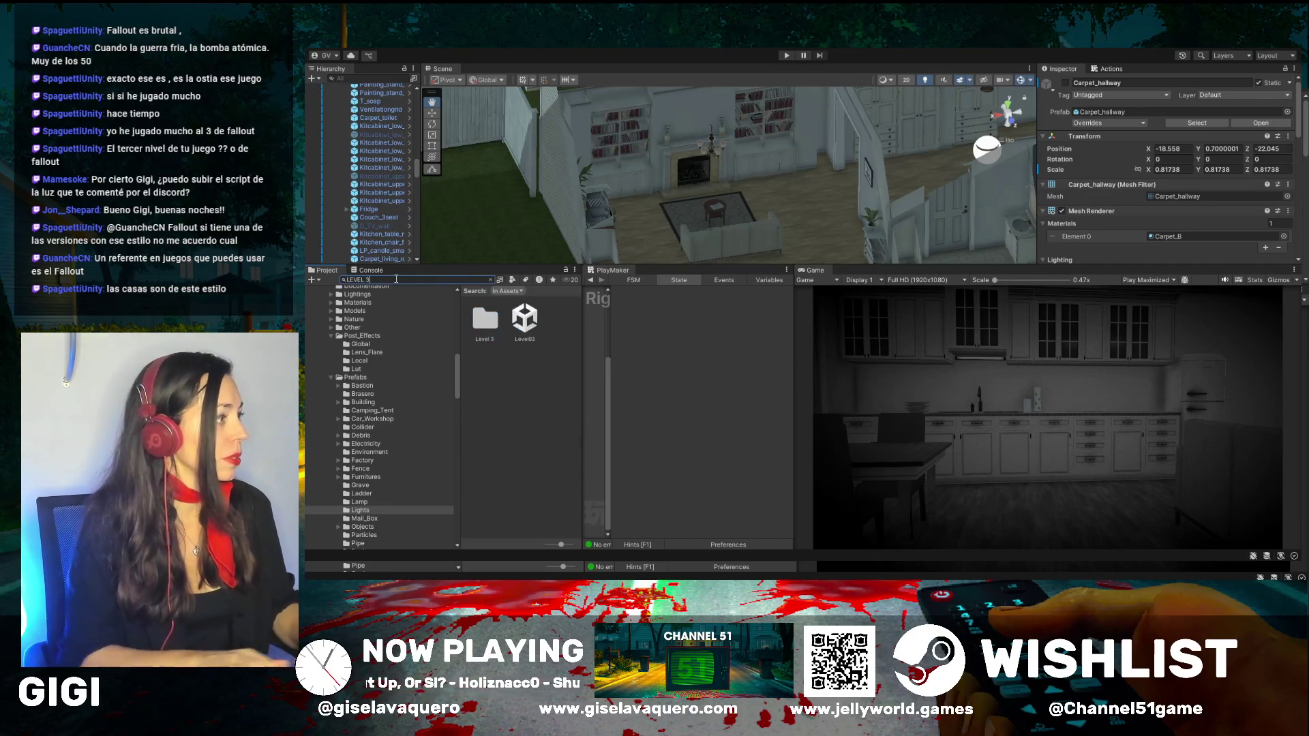
left_click(524, 318)
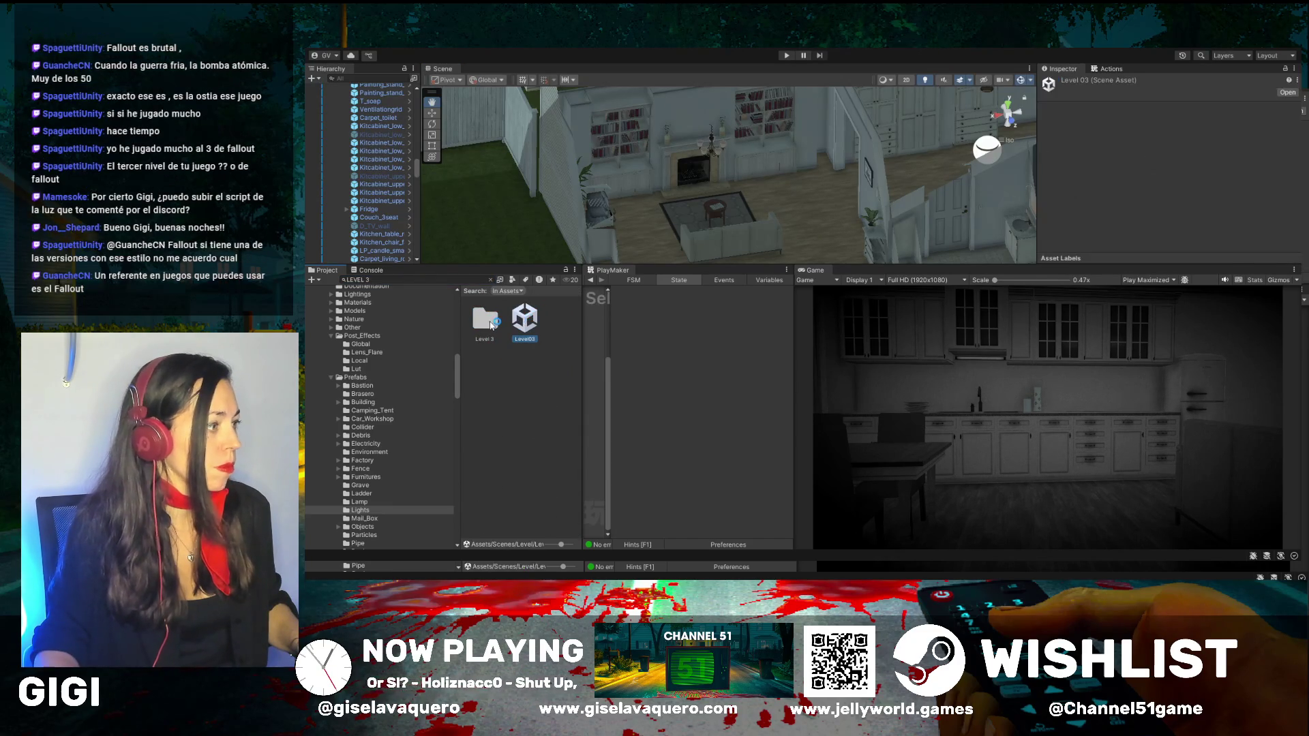
scroll(407, 424, "down", 2)
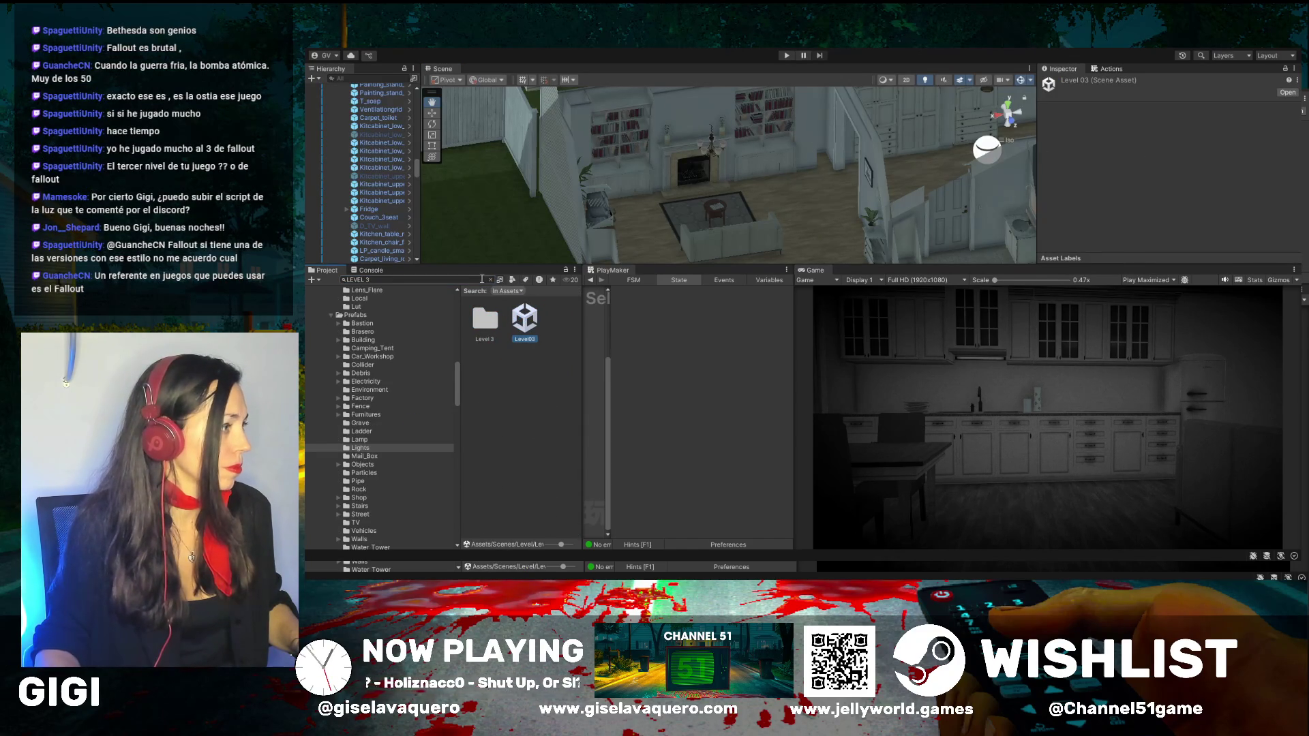
left_click(490, 280)
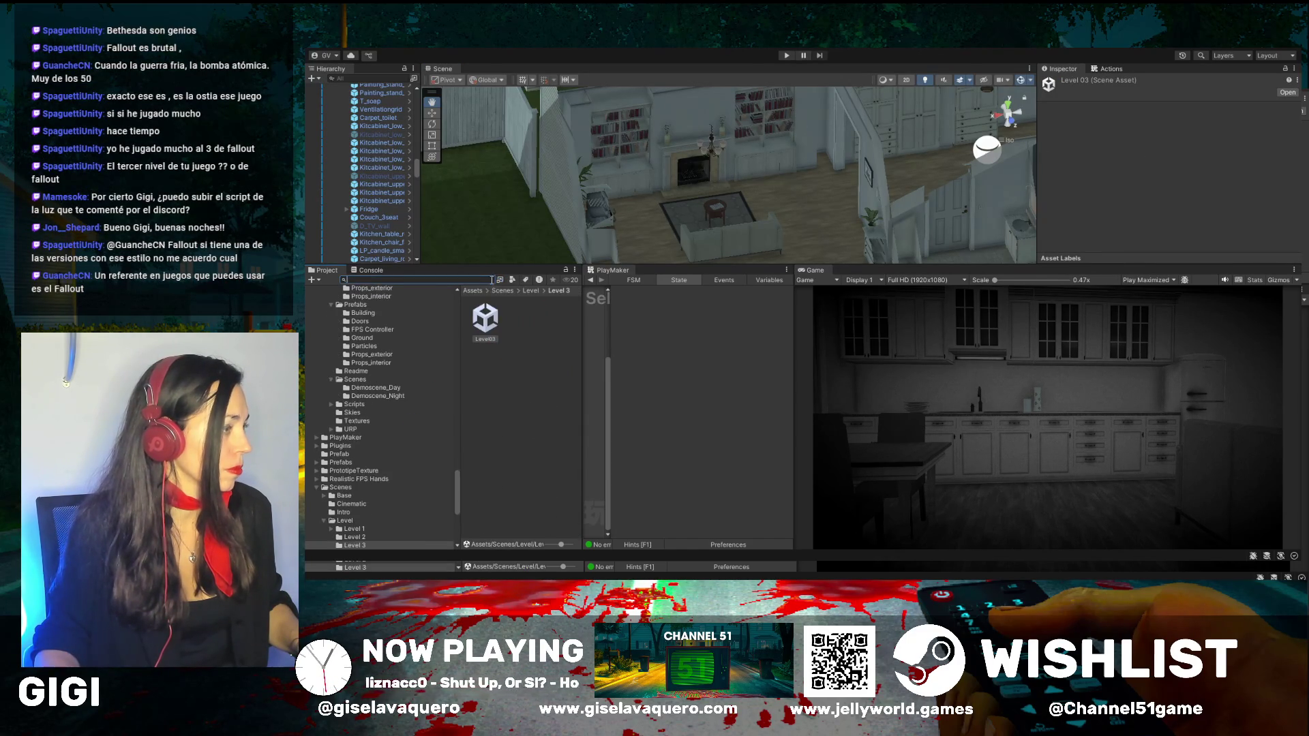
Step: Open the Level03 scene and resize panels so the Scene view fills the editor
double_click(491, 325)
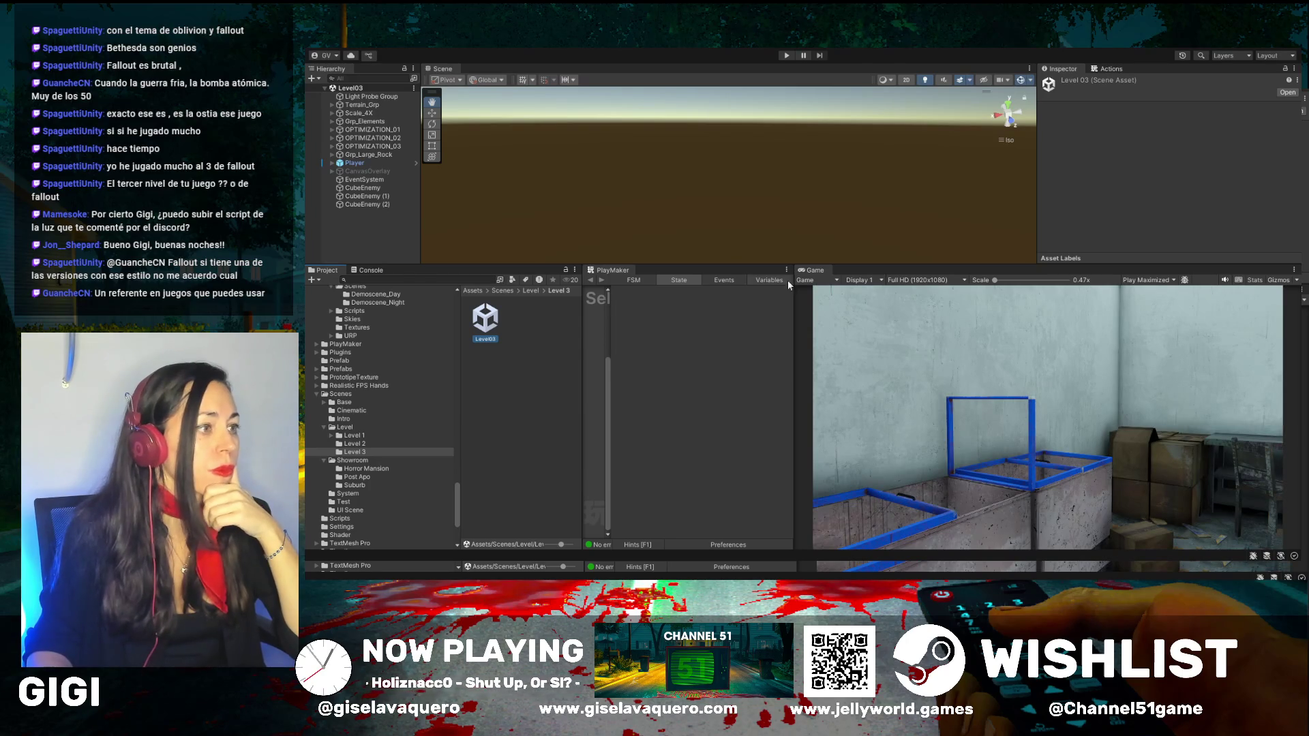
left_click_drag(878, 266, 873, 168)
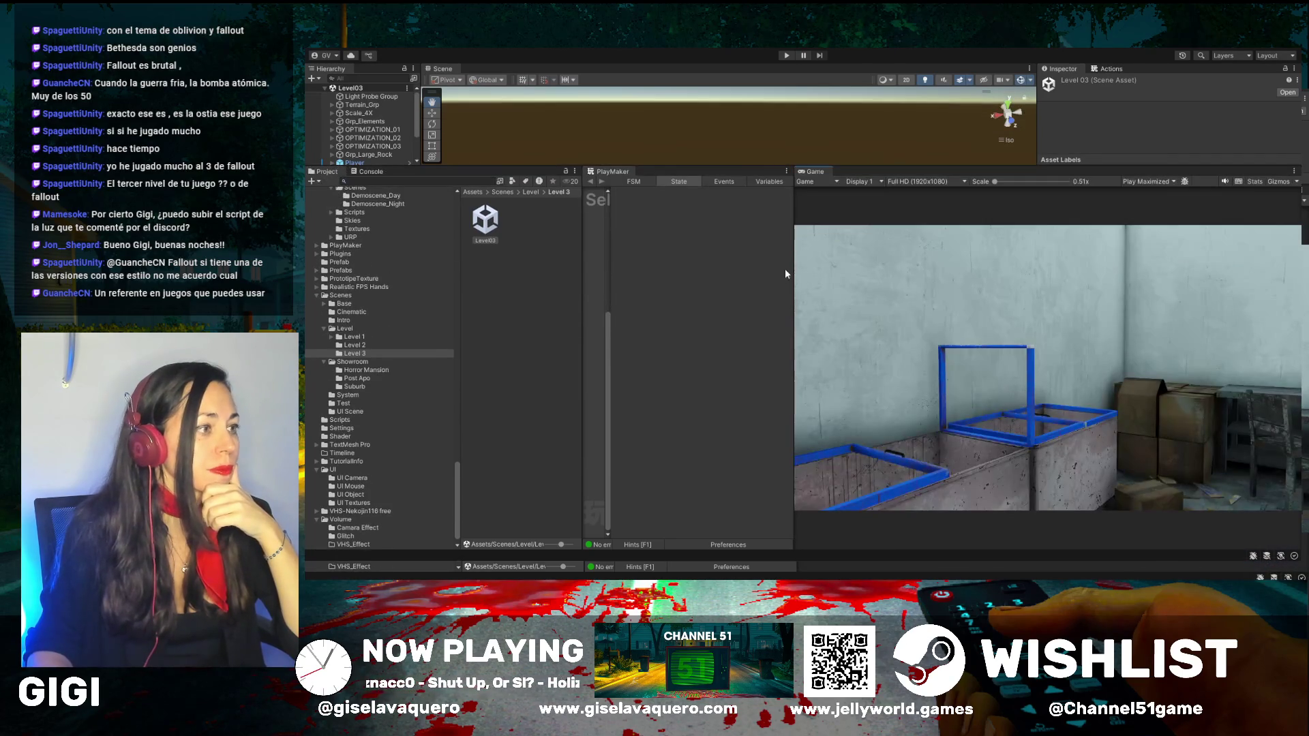
left_click_drag(793, 268, 603, 273)
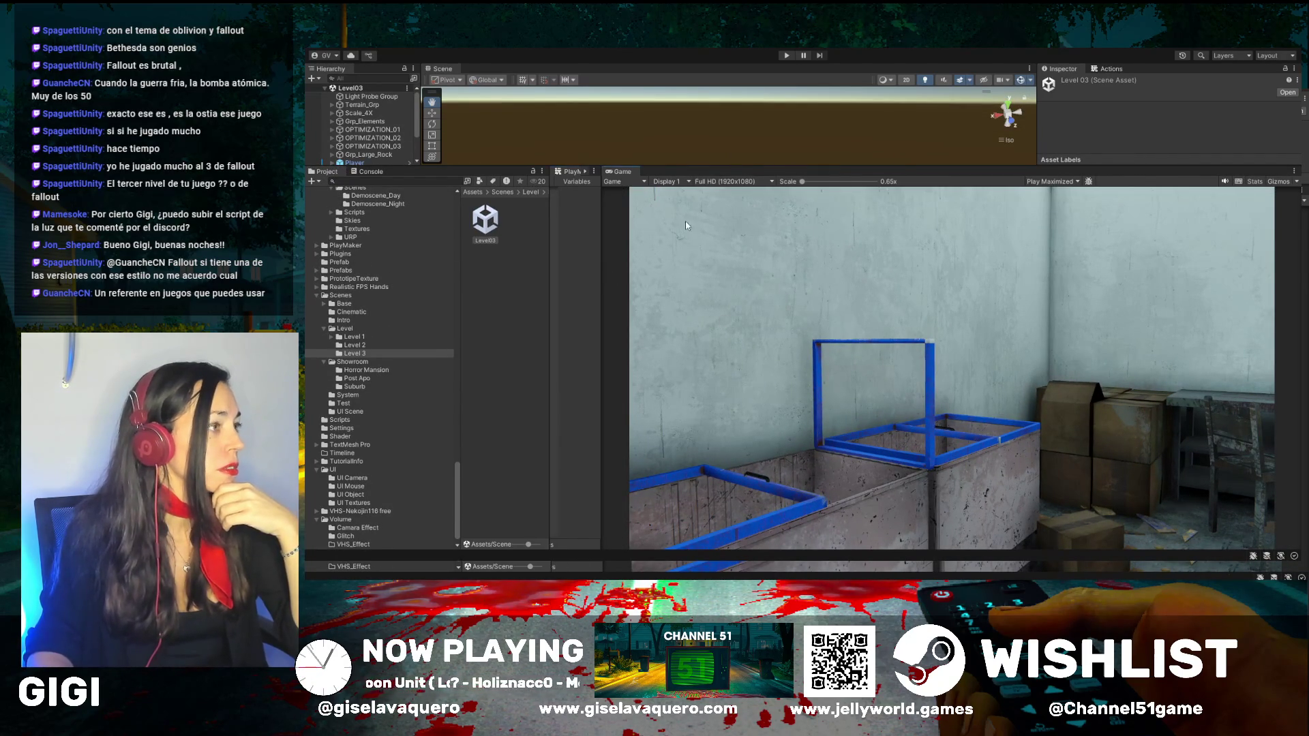
left_click_drag(698, 164, 685, 524)
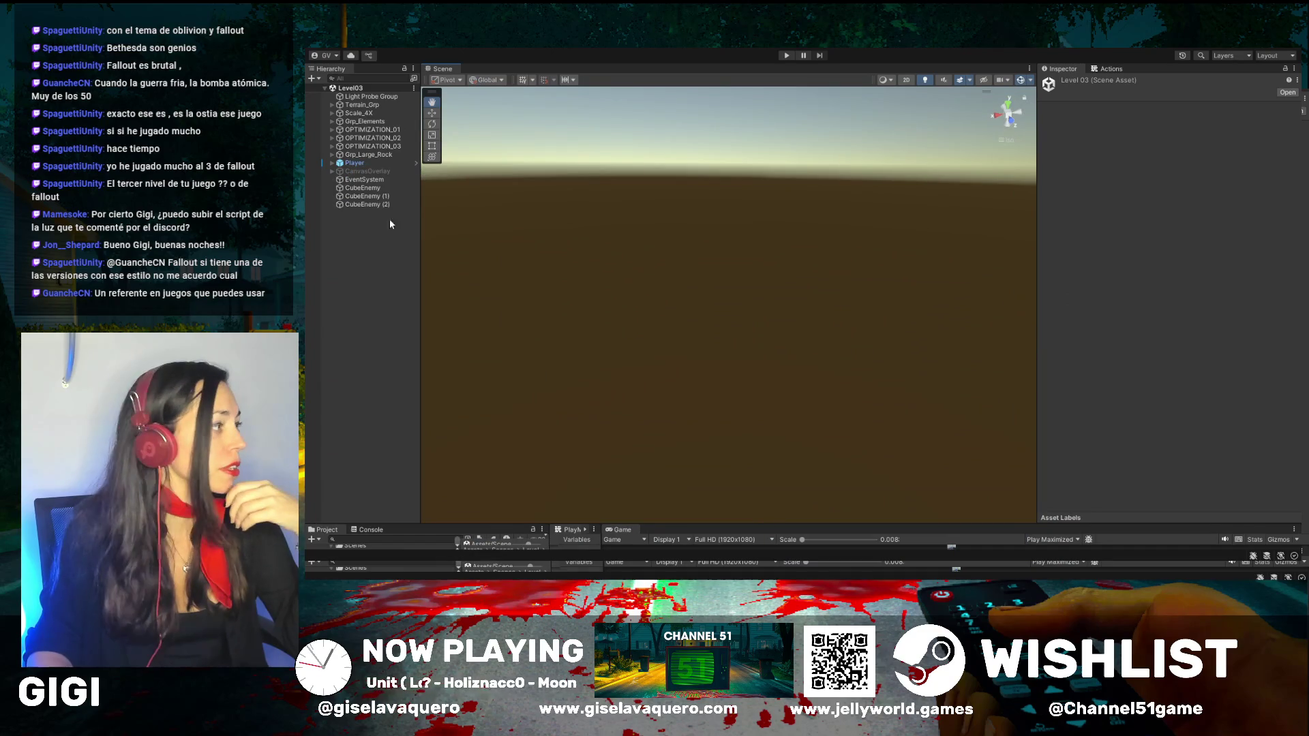
Step: Expand the OPTIMIZATION_02 group and frame and orbit around Grp_rock
left_click(353, 163)
left_click(330, 139)
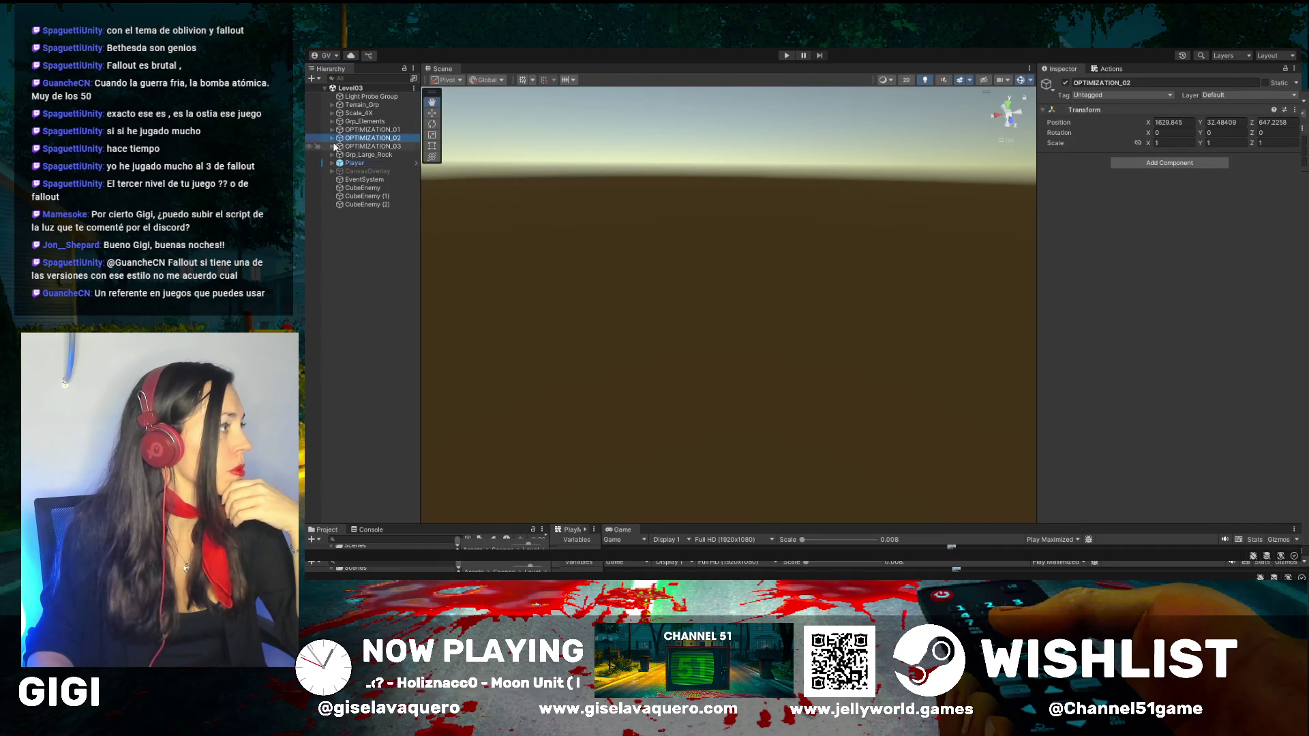
left_click(332, 139)
double_click(365, 163)
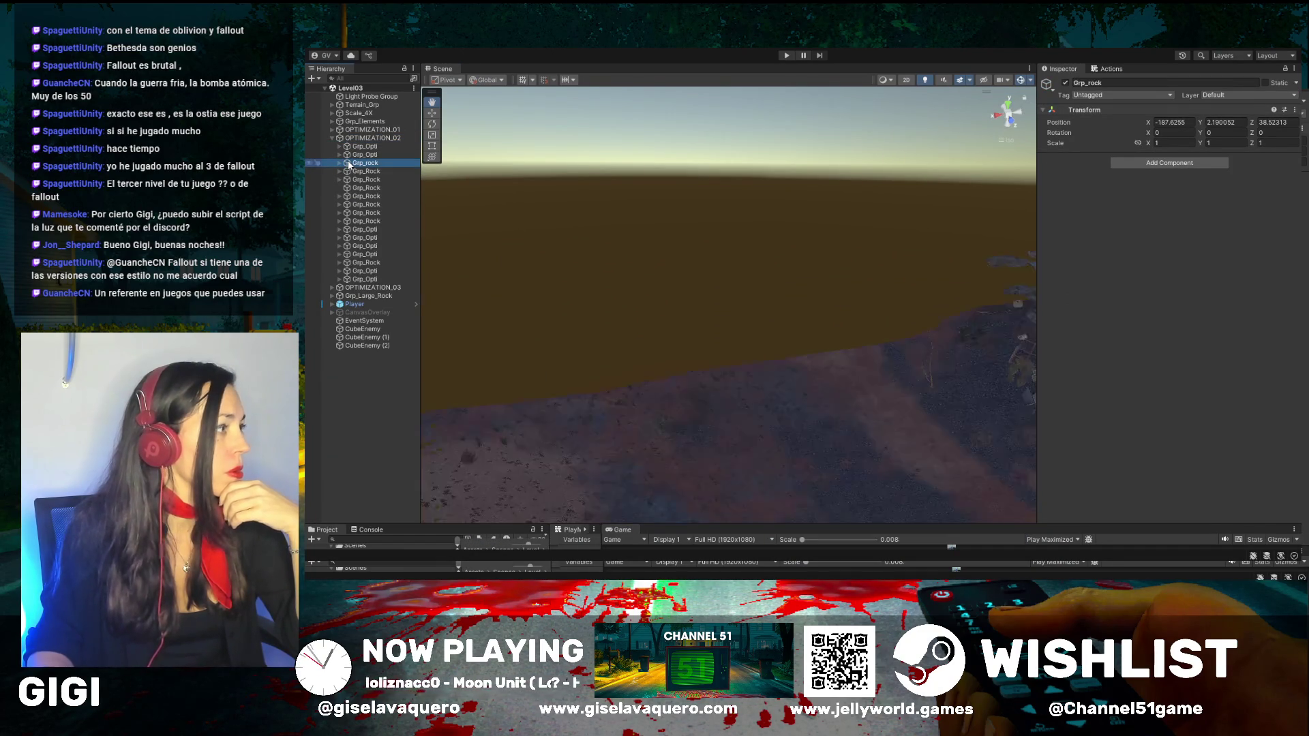
mouse_move(768, 380)
left_mouse_down()
mouse_move(637, 368)
mouse_move(658, 371)
mouse_move(638, 281)
mouse_move(616, 269)
mouse_move(648, 216)
mouse_move(669, 289)
mouse_move(702, 300)
mouse_move(570, 321)
mouse_move(649, 321)
mouse_move(593, 292)
left_mouse_up()
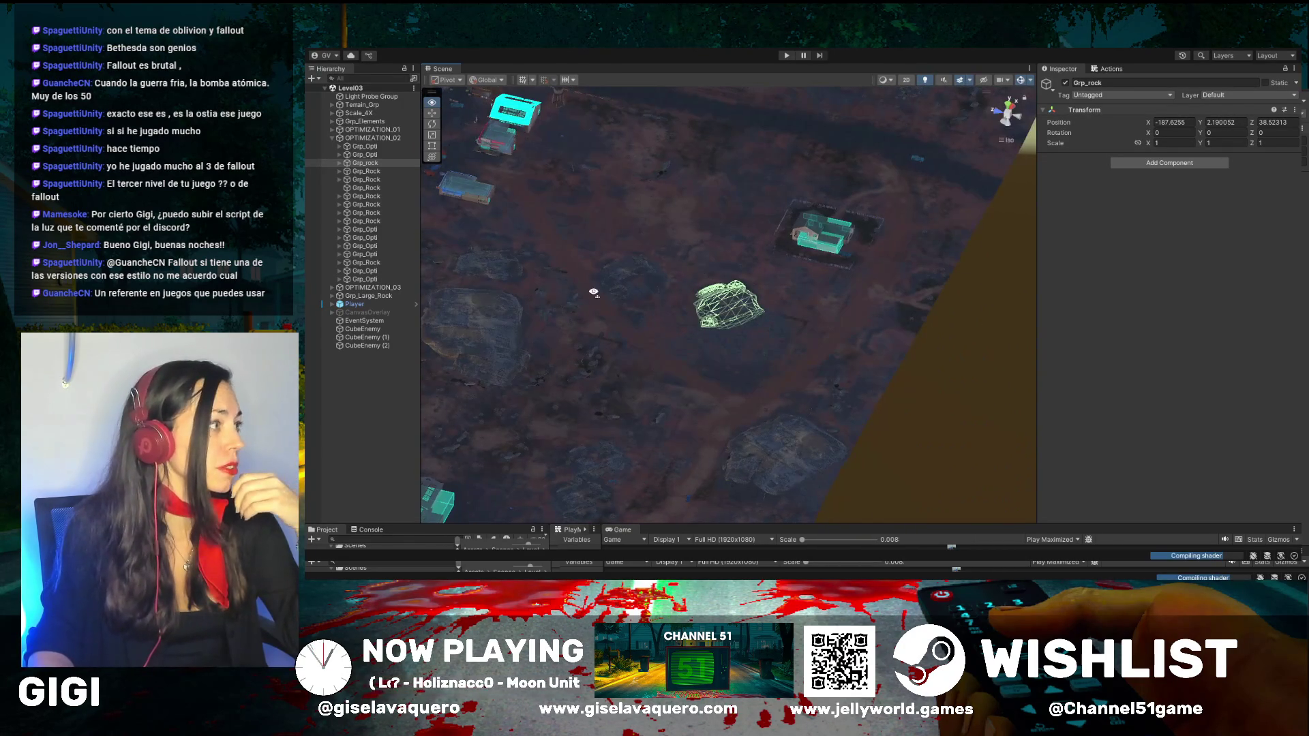
Step: Select and frame the Player, orbiting to see the large building and rocks
left_click(369, 306)
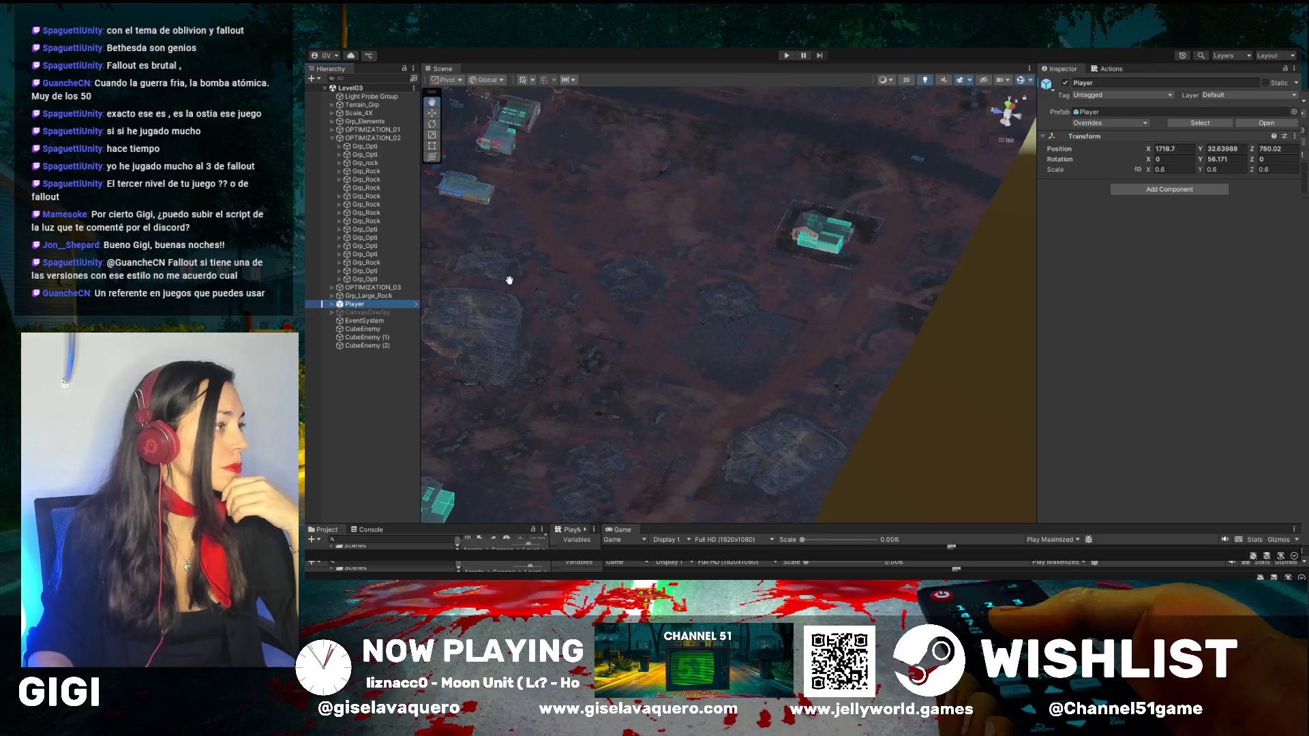
left_click_drag(518, 293, 547, 280)
double_click(360, 307)
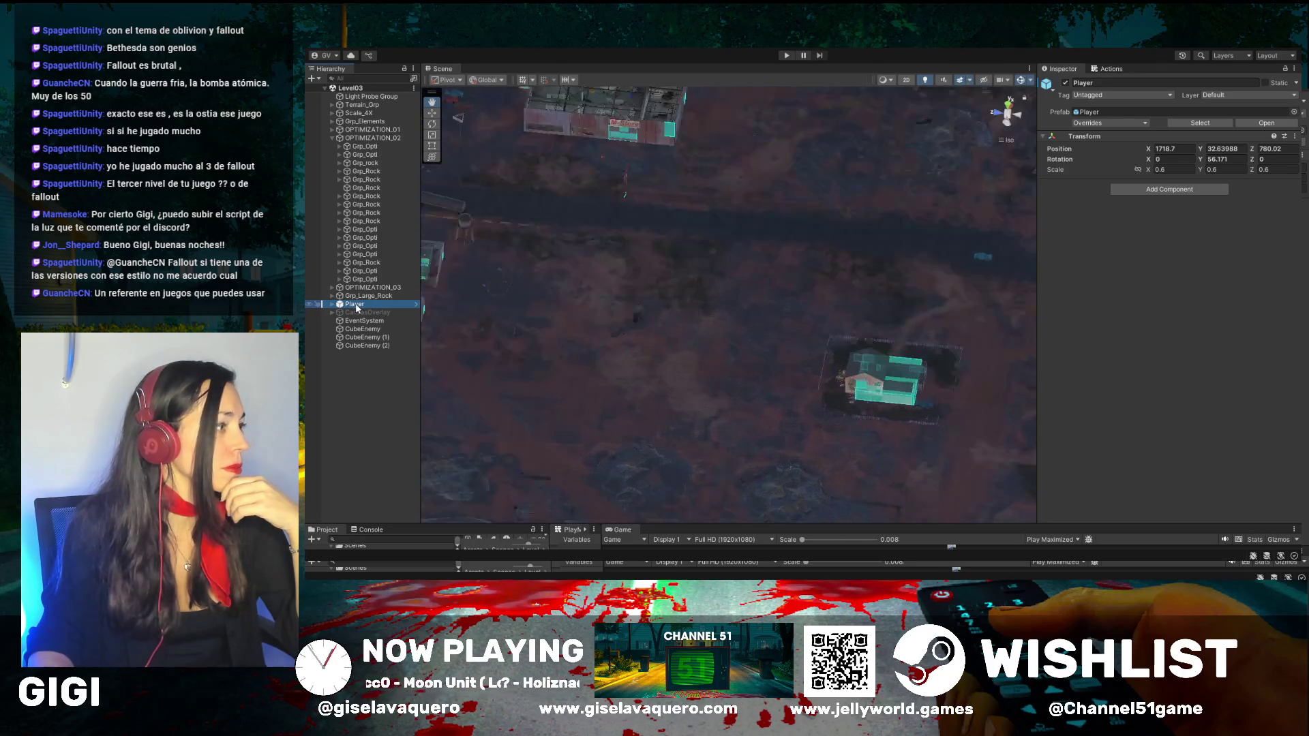
scroll(544, 332, "down", 5)
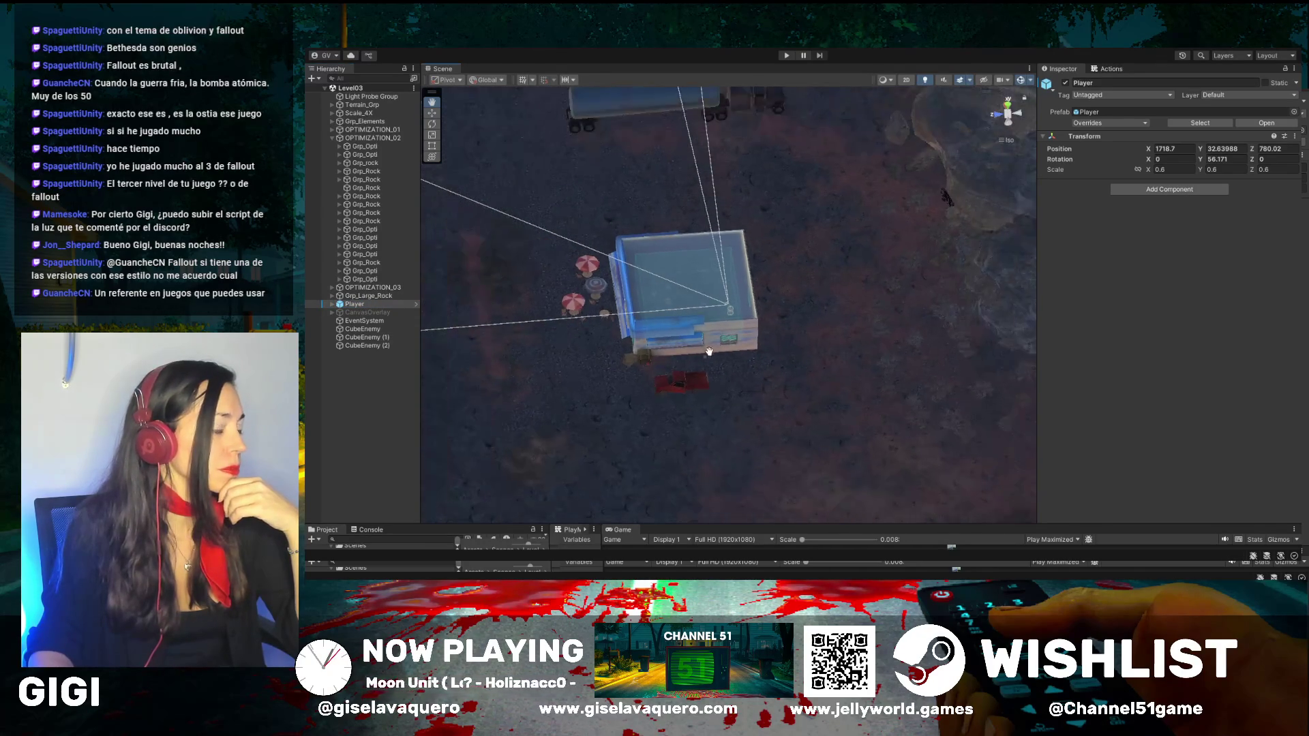
scroll(666, 356, "down", 5)
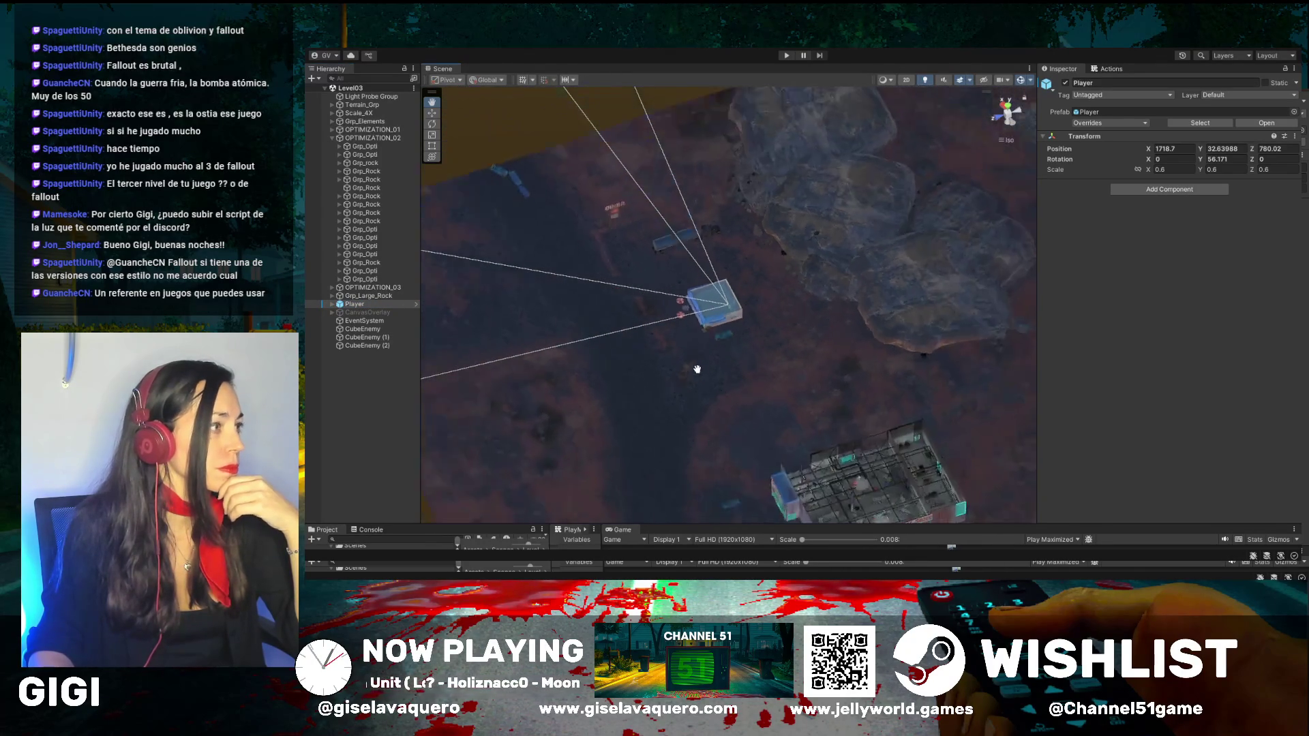
left_click_drag(678, 375, 727, 387)
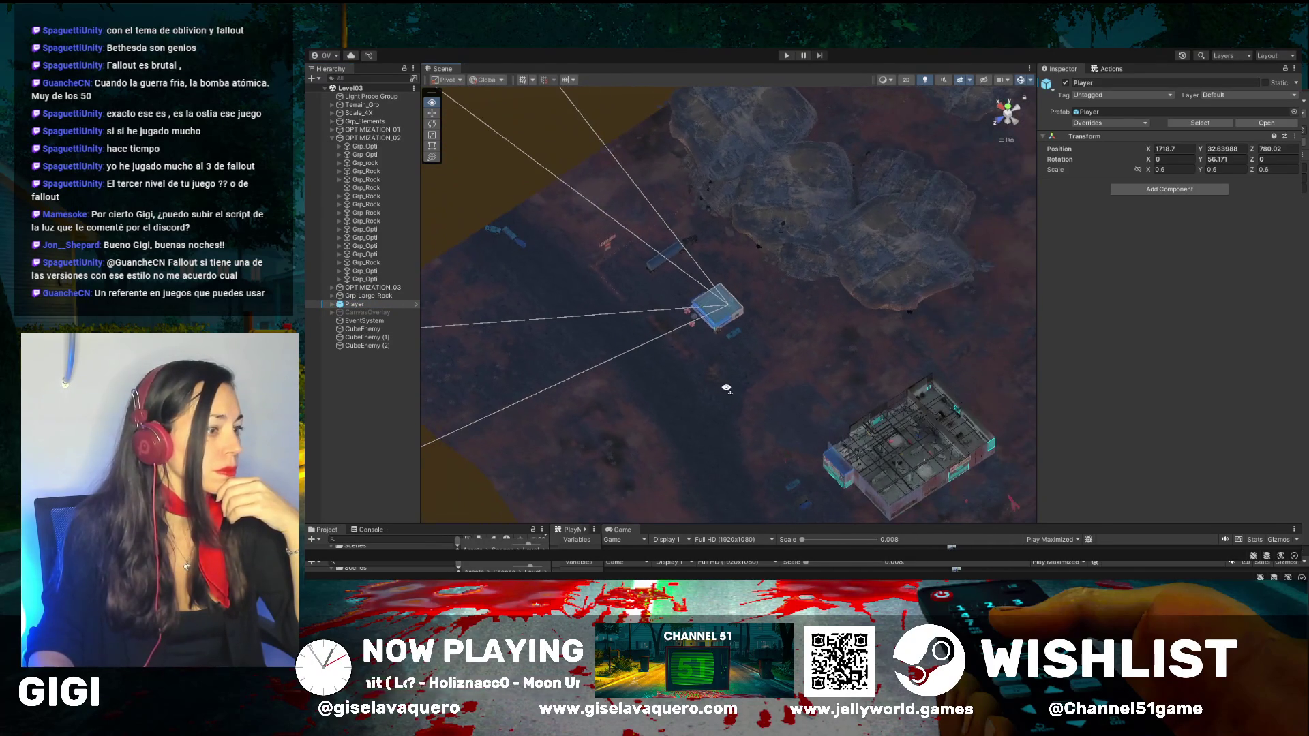
Step: Move the Player onto the large building and start the Level03 play-test
left_click(432, 115)
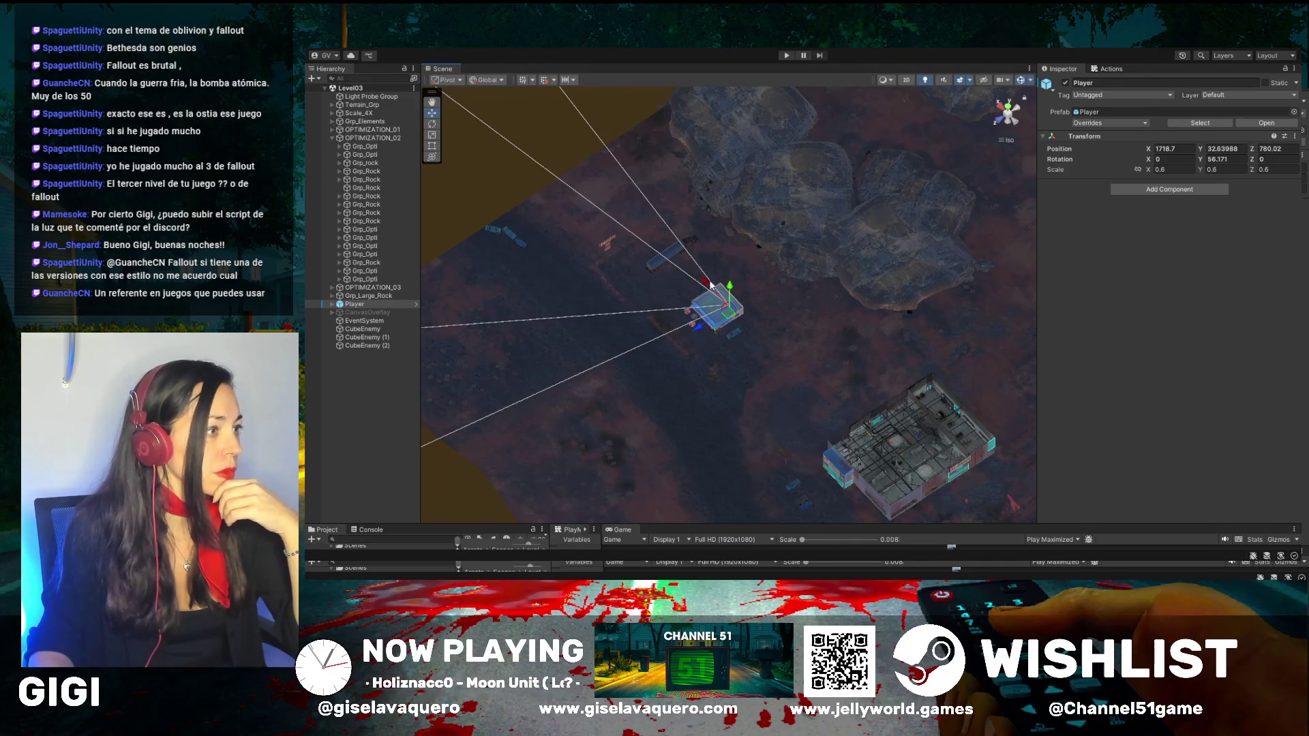
mouse_move(707, 285)
left_mouse_down()
mouse_move(846, 402)
mouse_move(906, 434)
mouse_move(894, 416)
left_mouse_up()
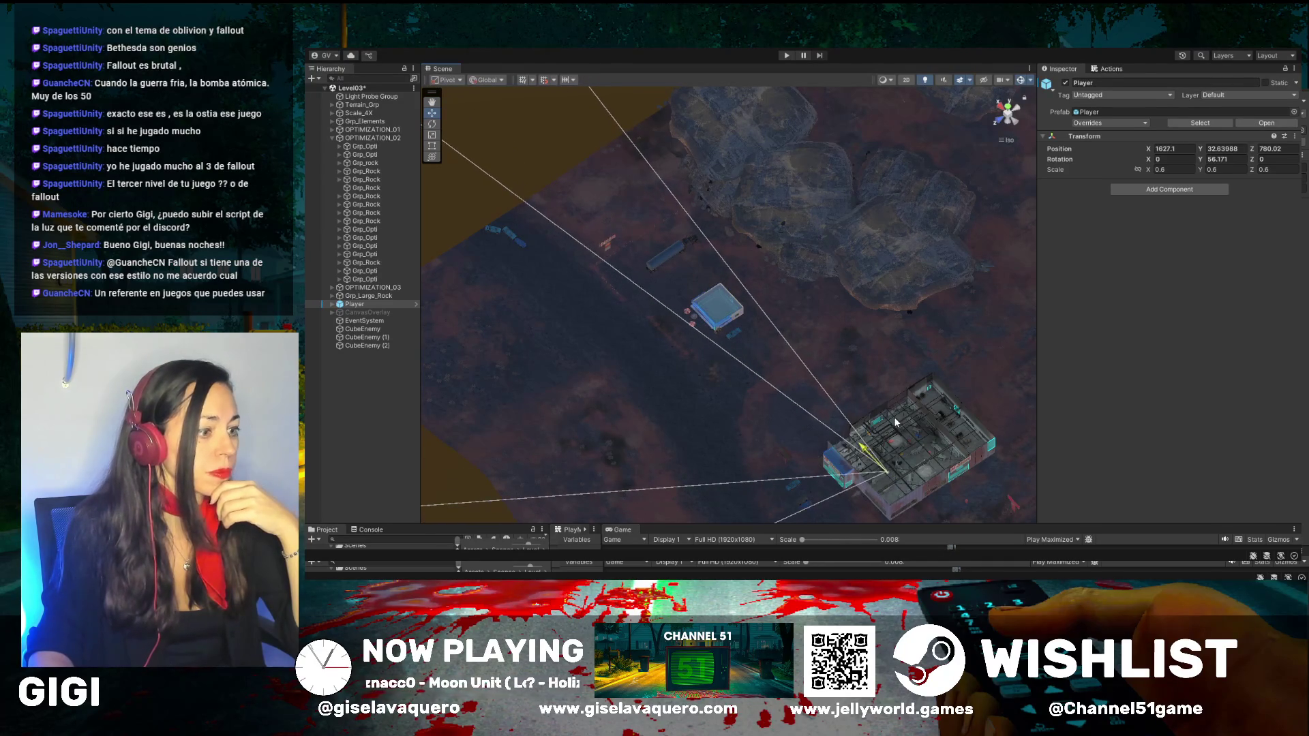
left_click(788, 55)
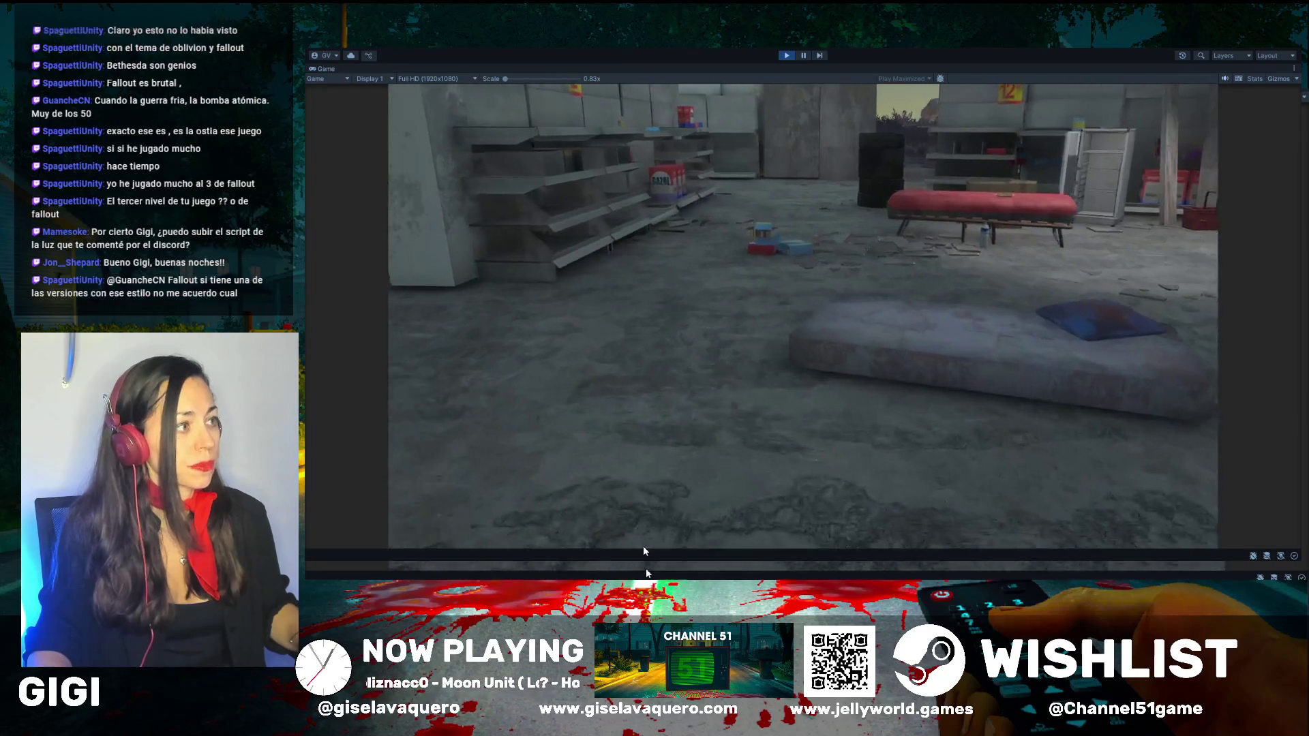
Step: Walk toward the red bench, then sidestep and back away to see the wider store
key("w")
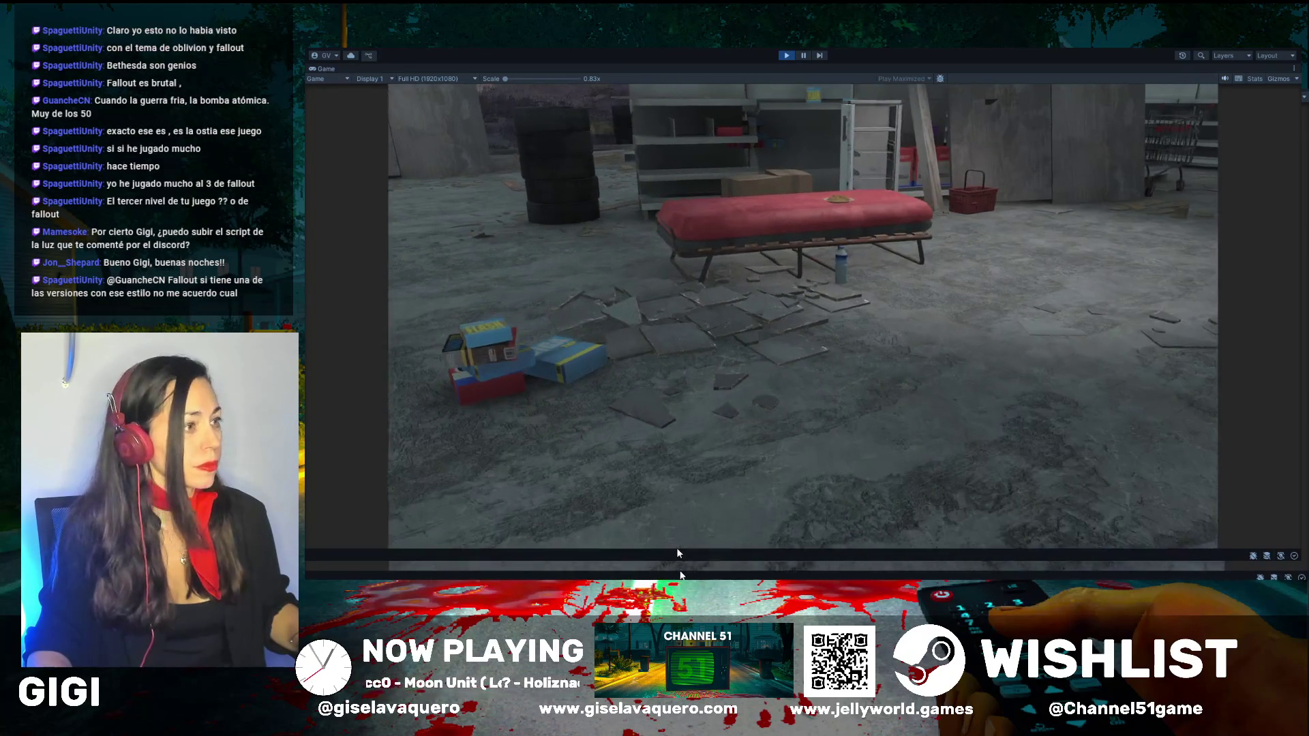
key("d")
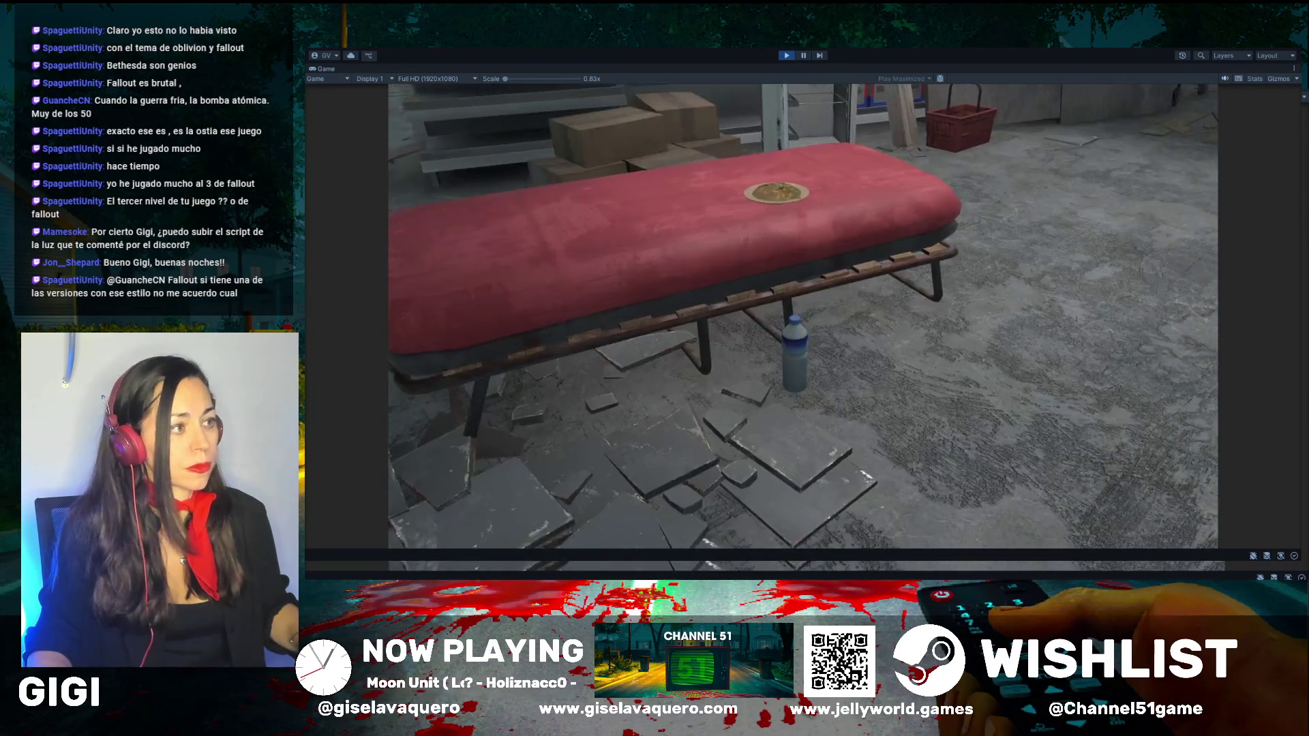
key("s")
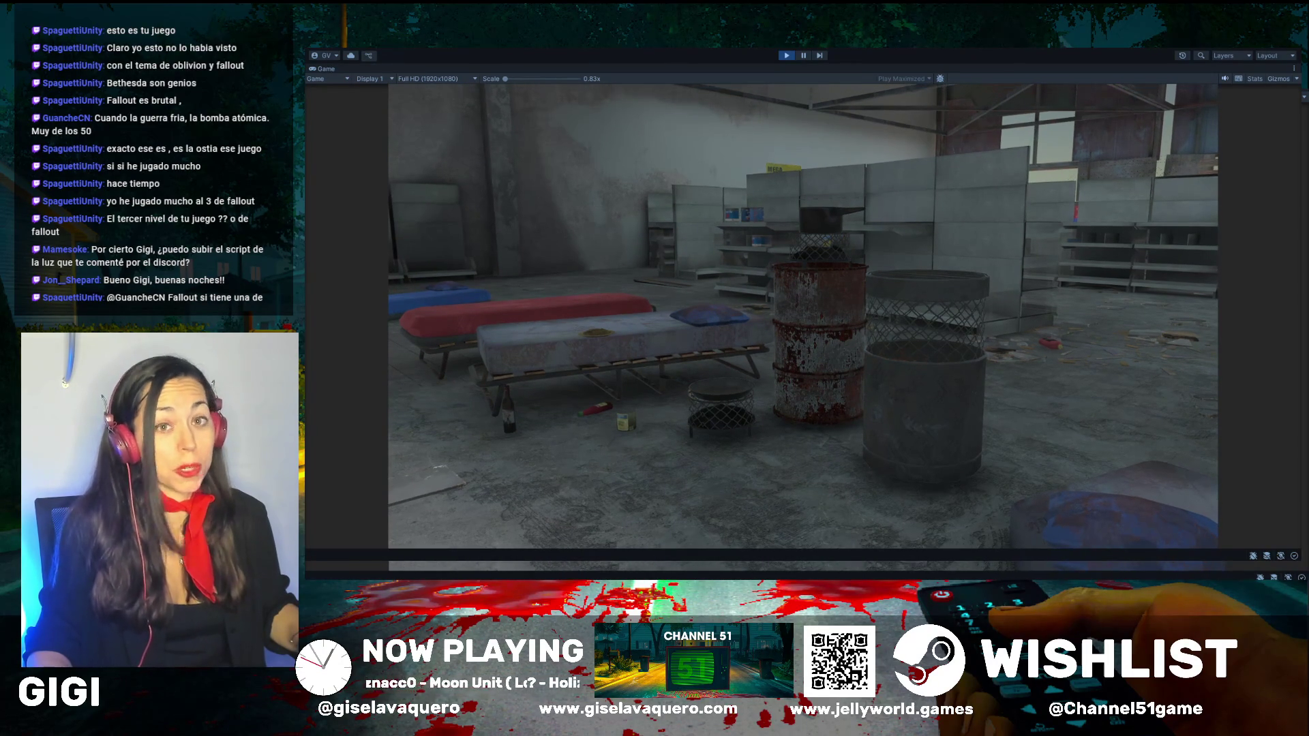
Step: Walk through the store past the shelves and out through the chain-link fence
key("a")
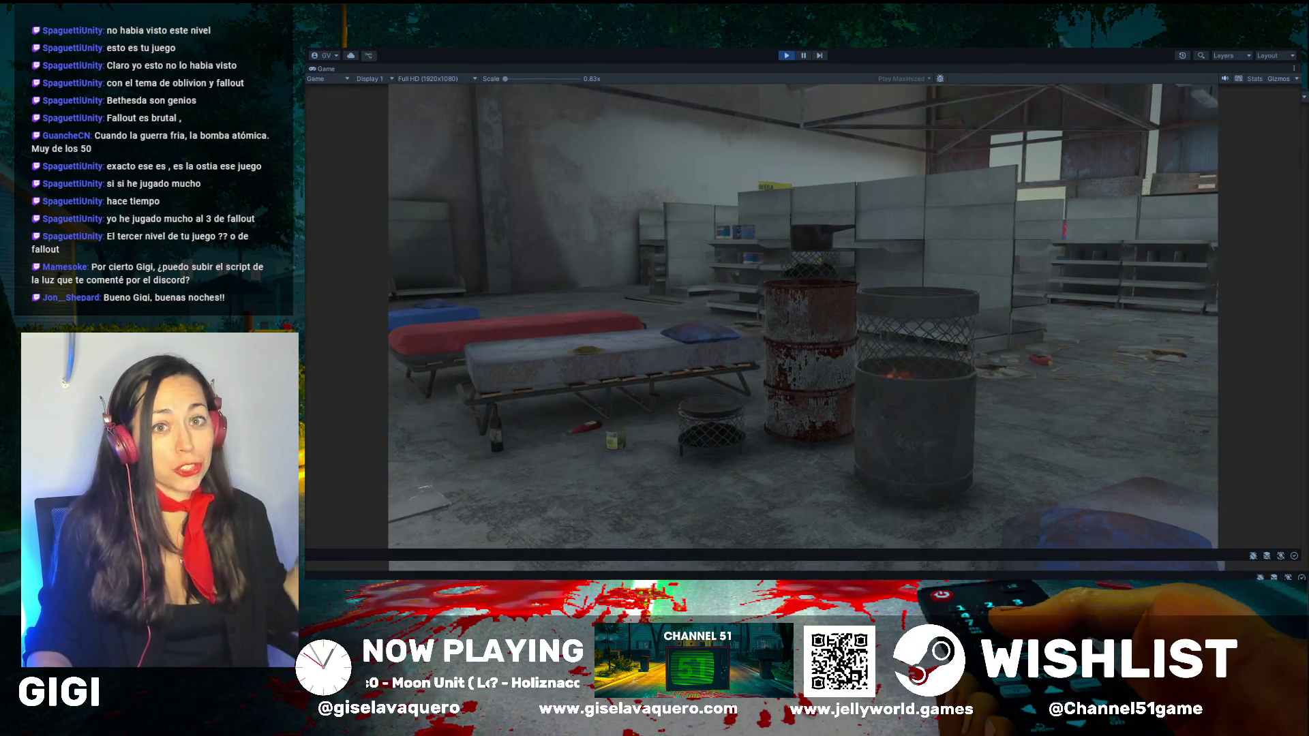
key("a")
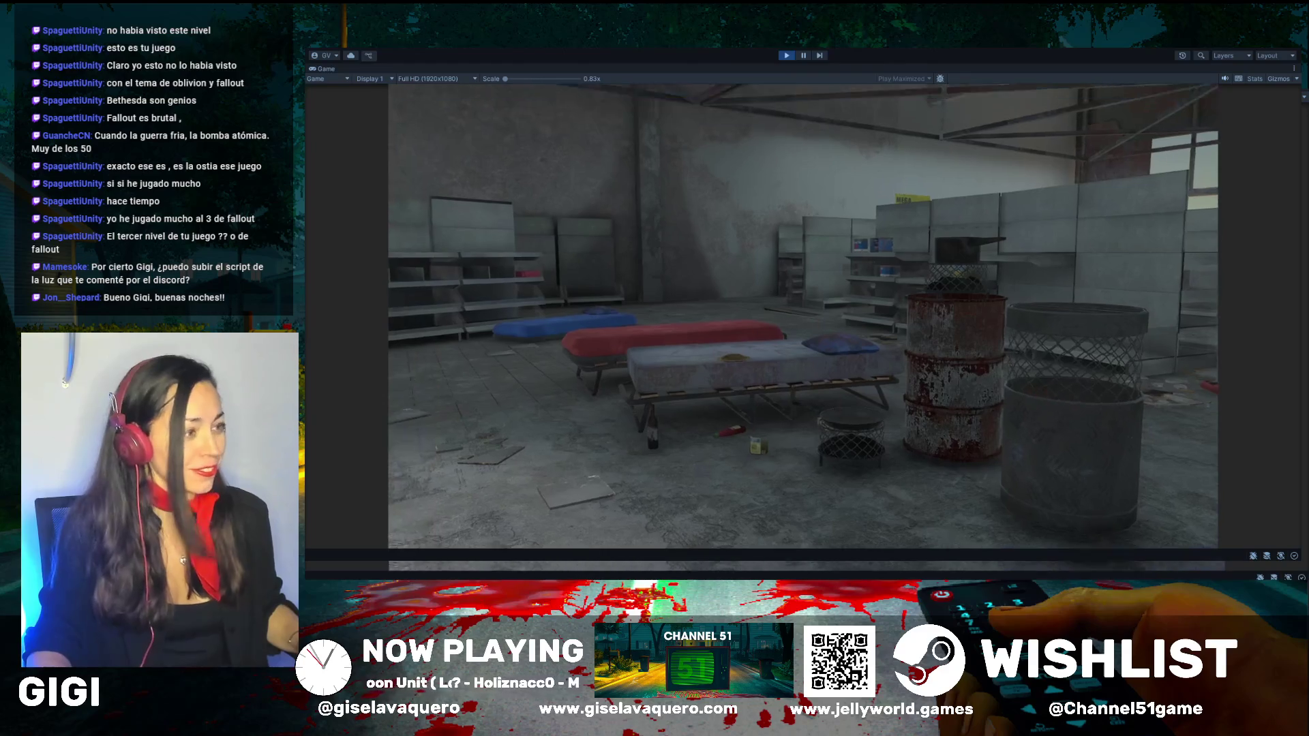
key("w")
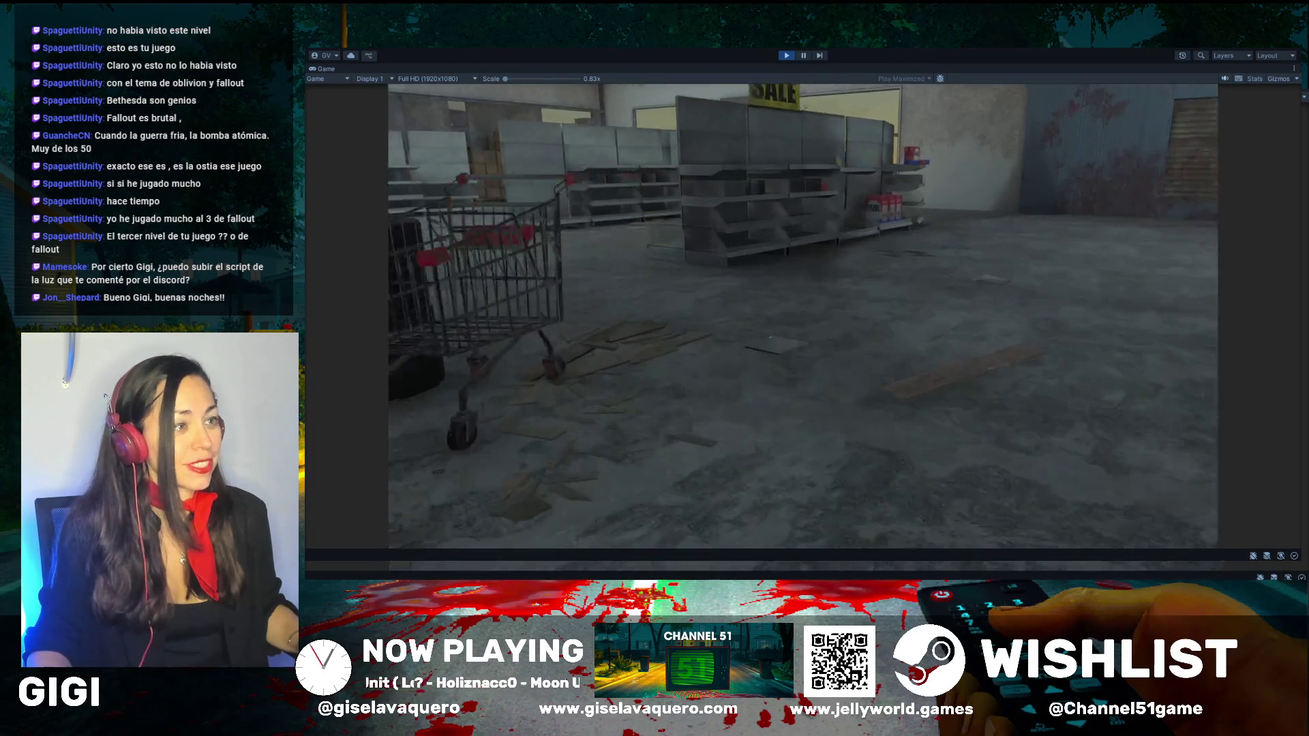
key("w")
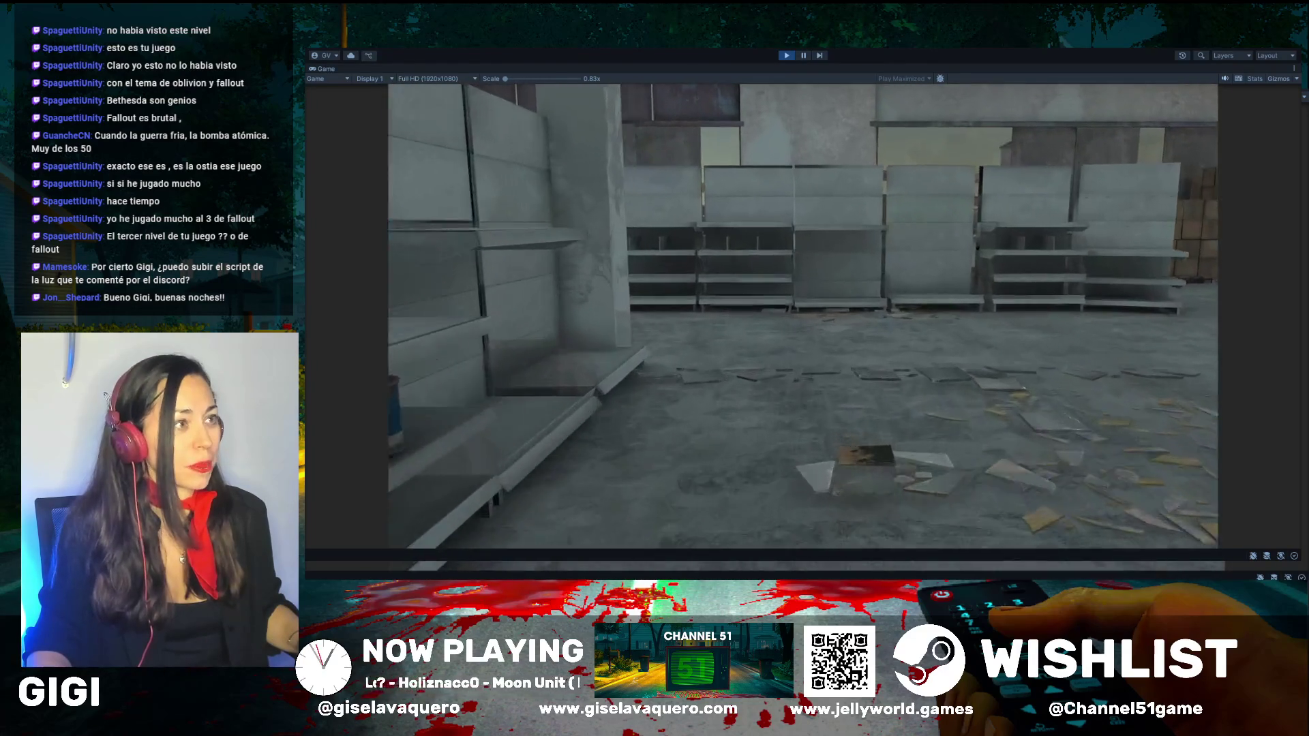
key("w")
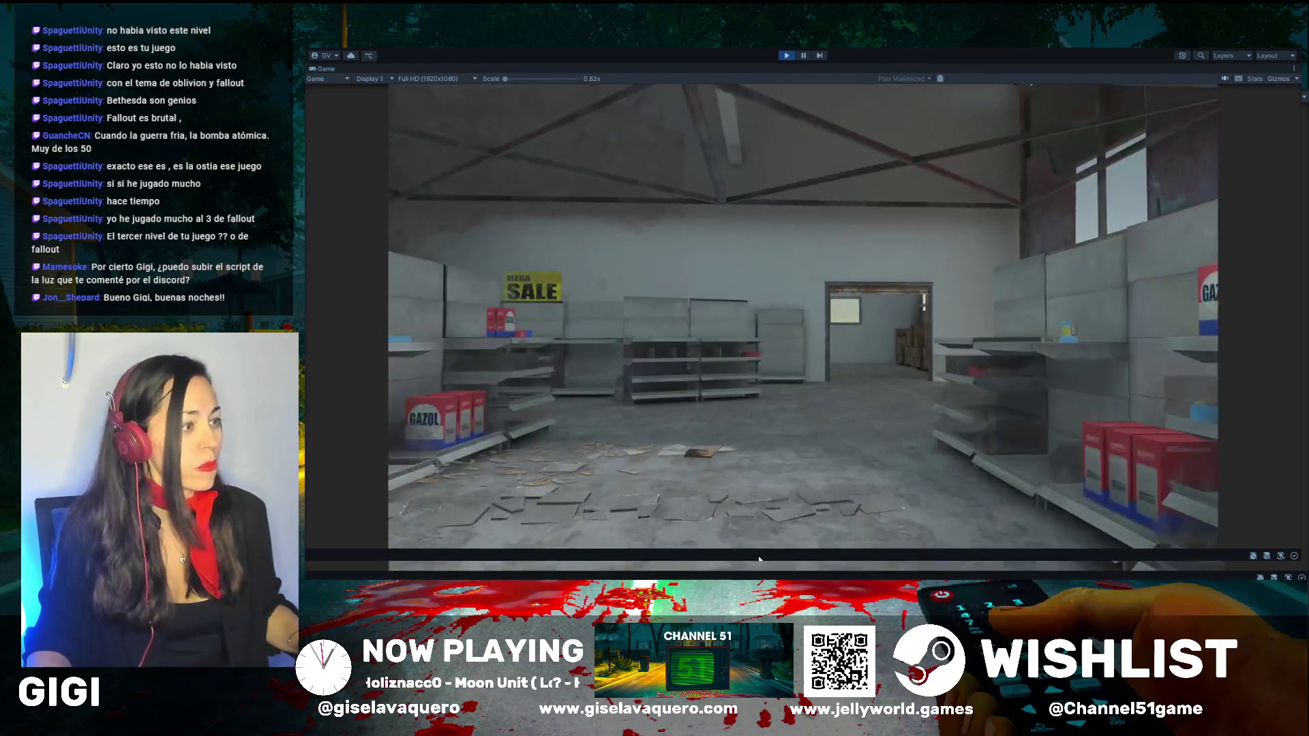
key("w")
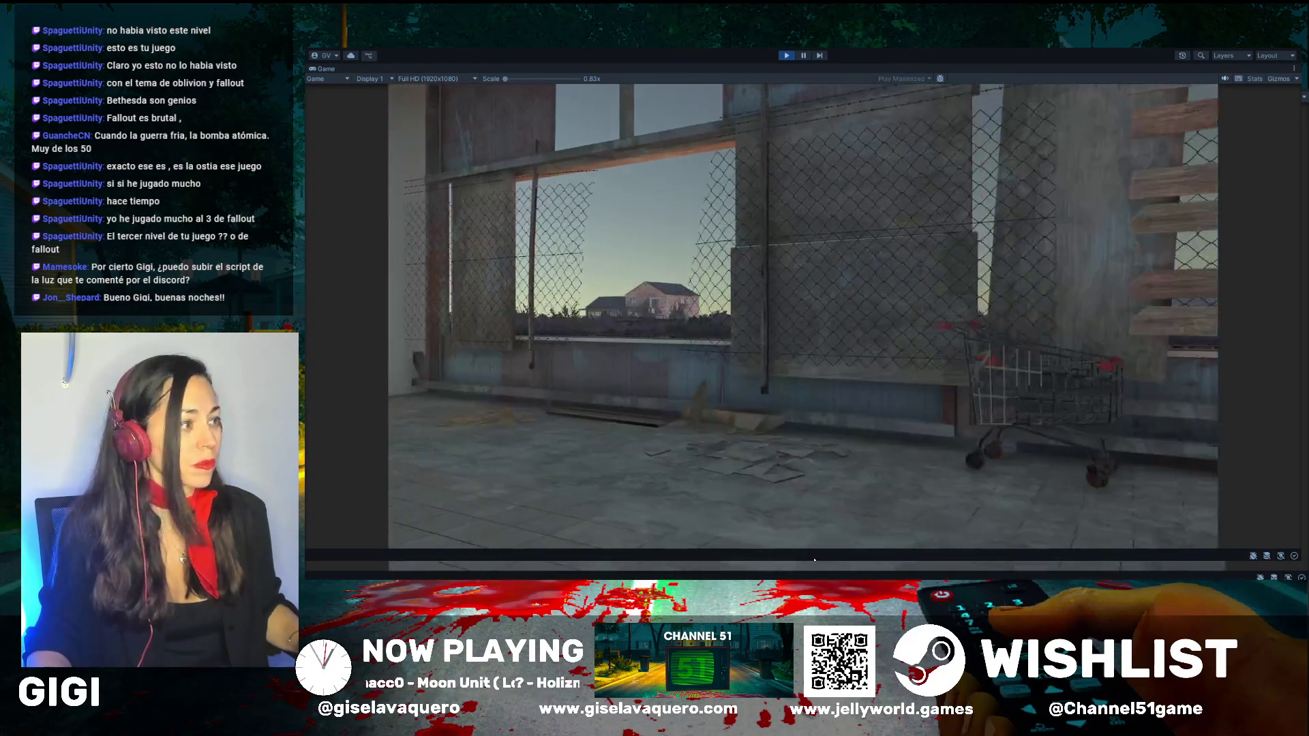
key("w")
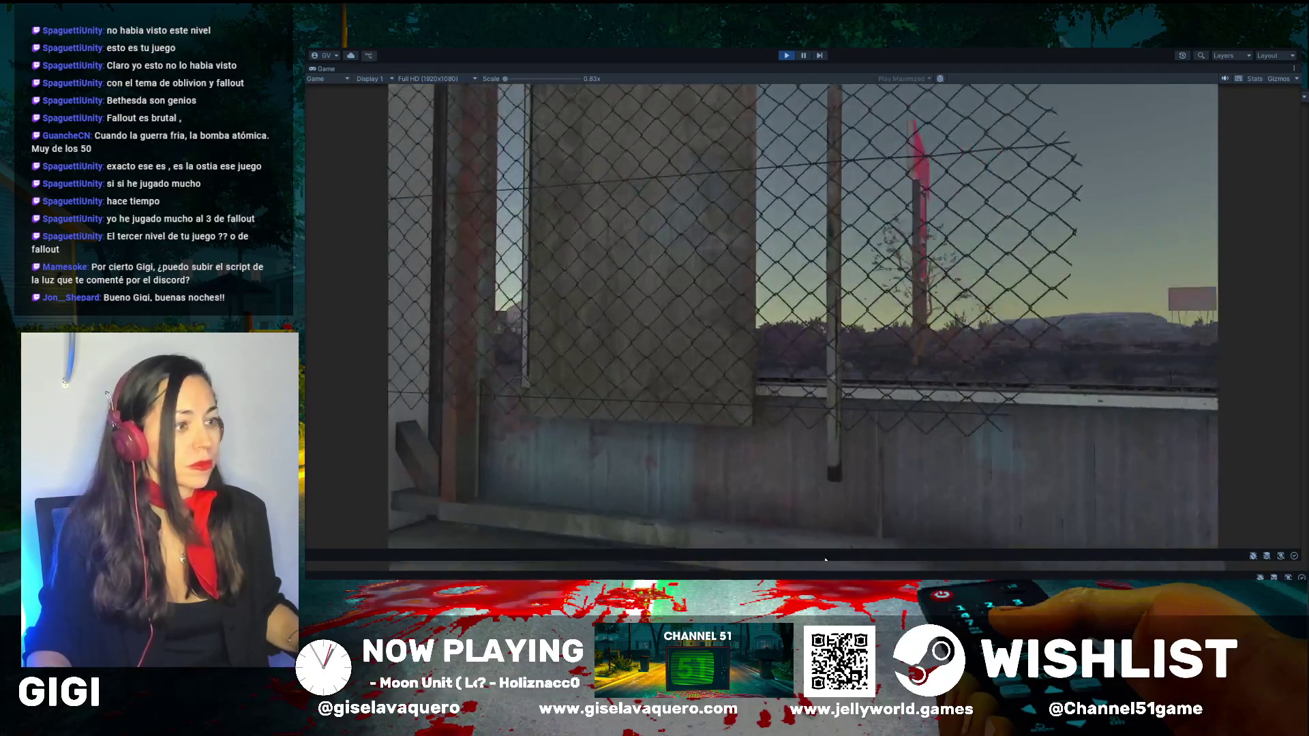
key("w")
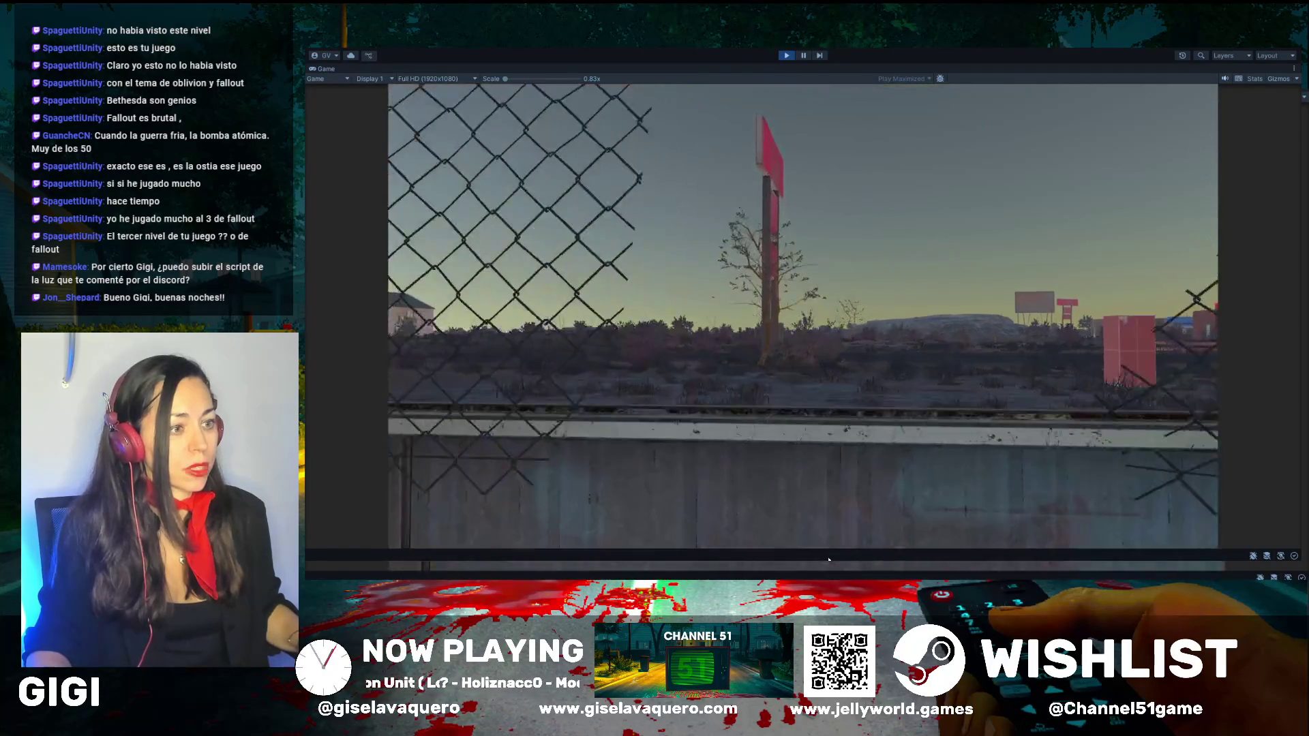
Step: Cross the open desert scrub past the red pole, bare trees and large bush
key("w")
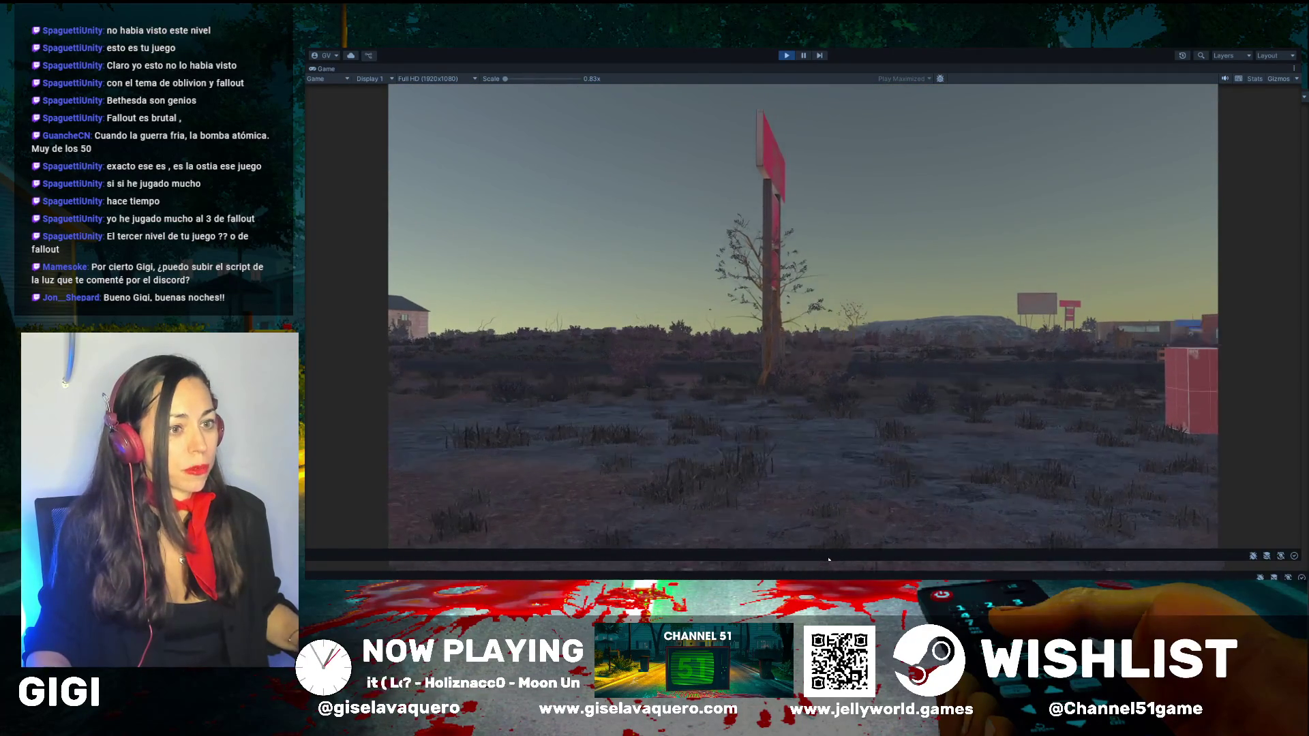
key("w")
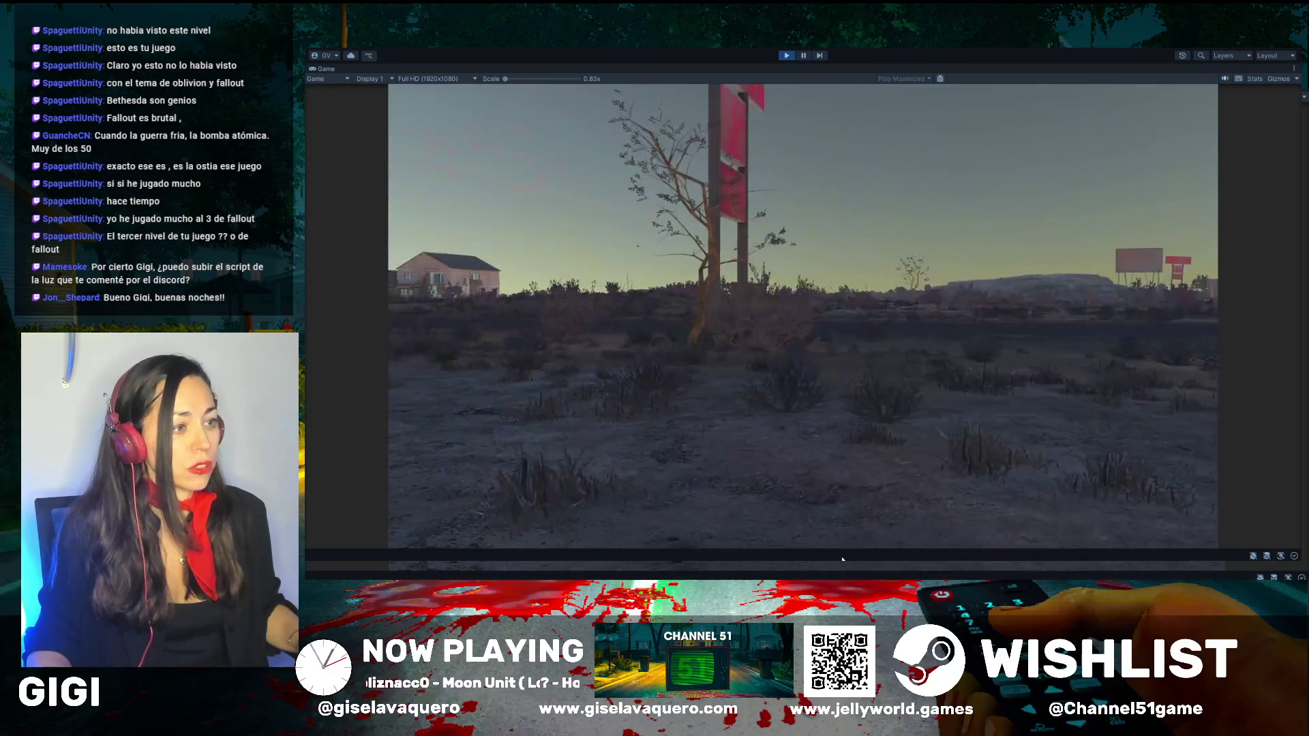
mouse_move(783, 556)
key("w")
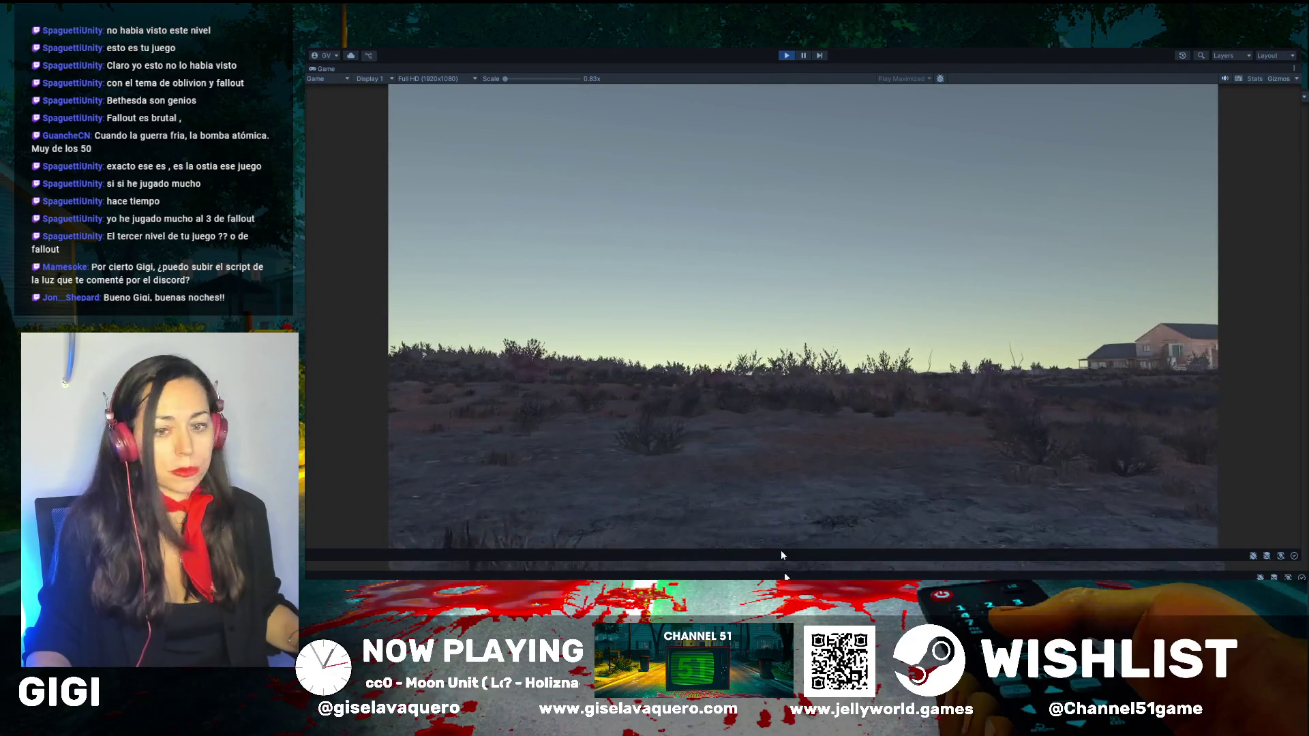
key("w")
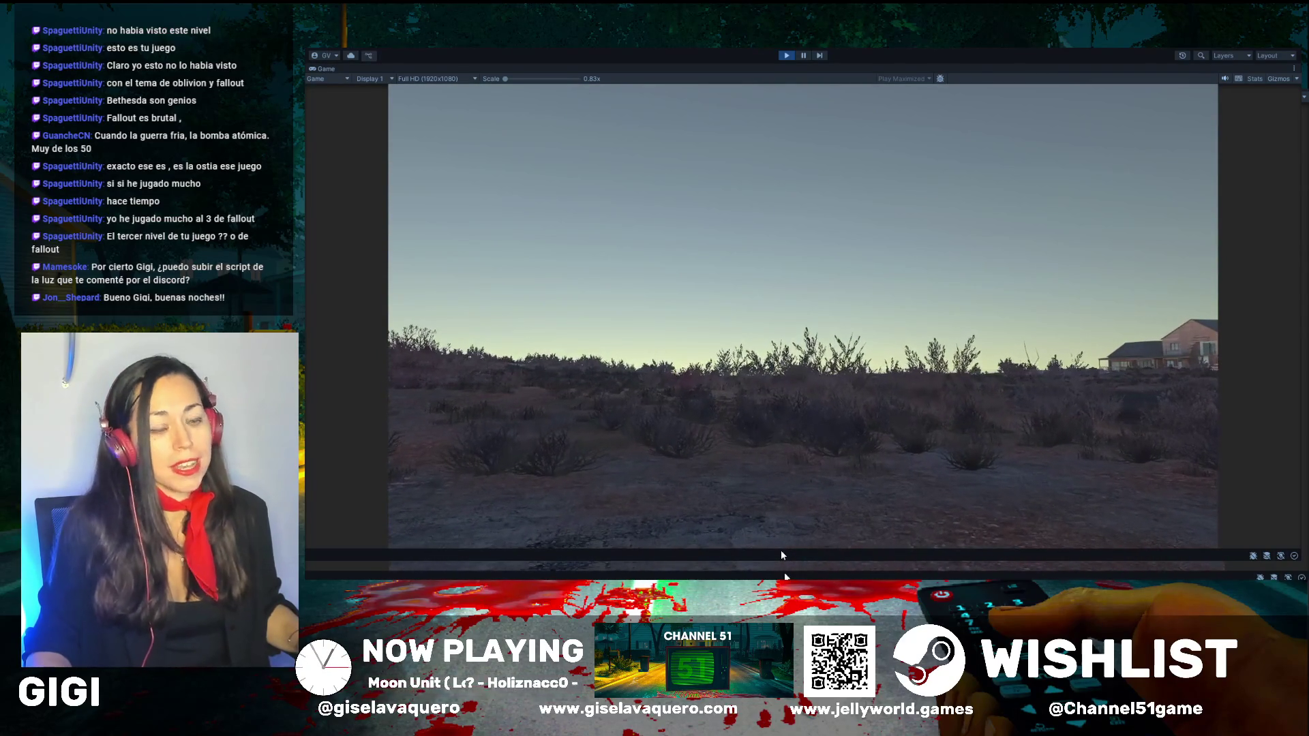
key("w")
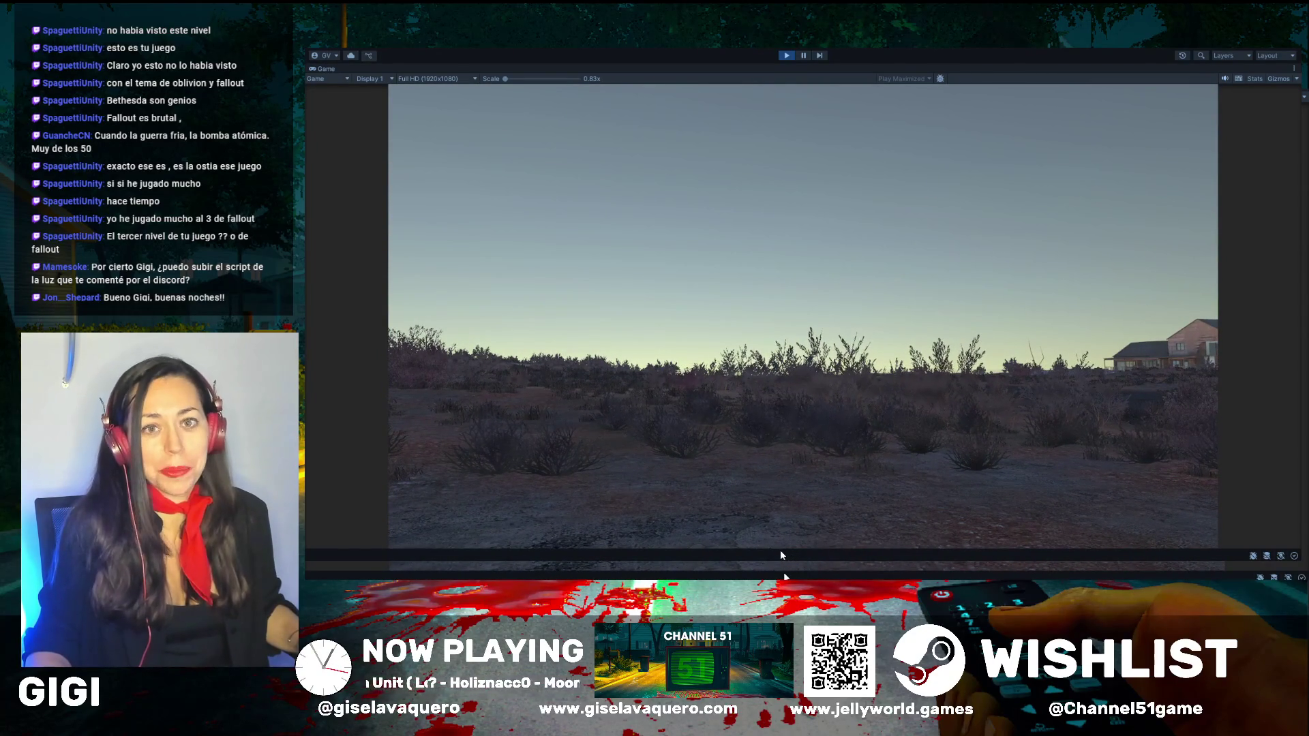
mouse_move(738, 549)
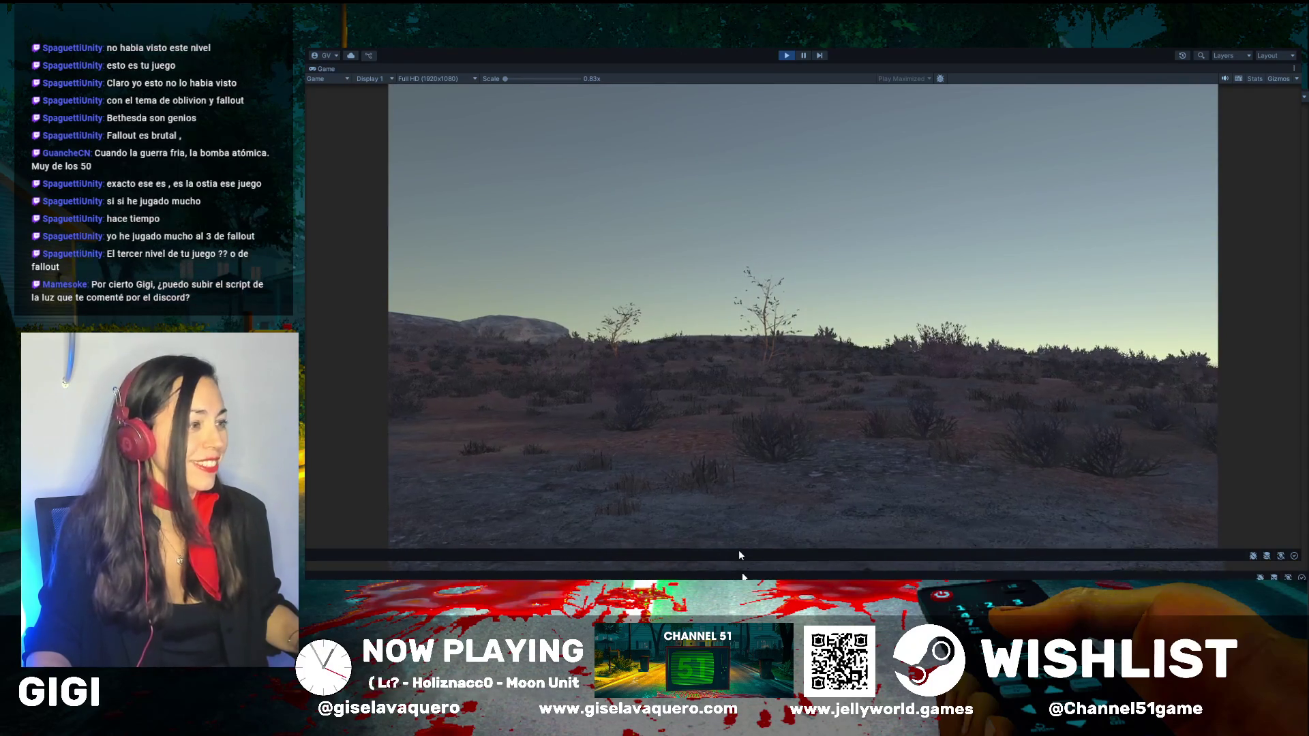
key("w")
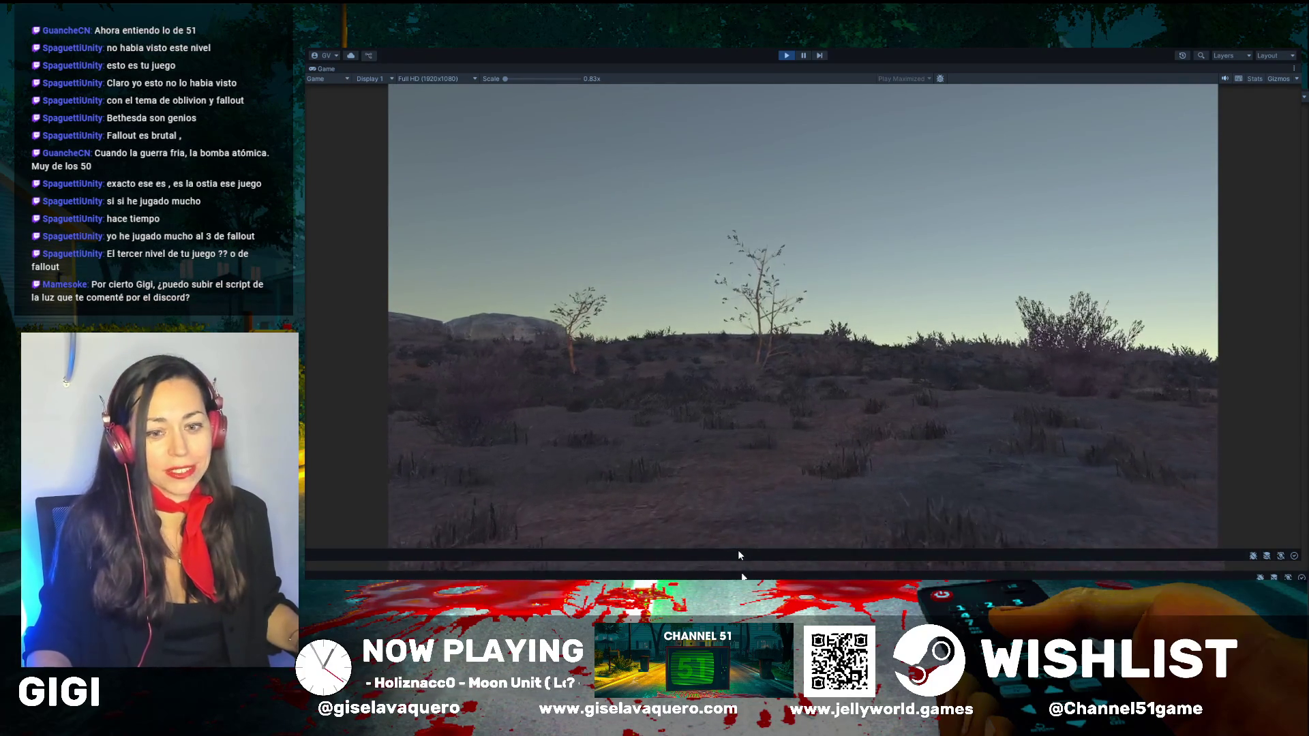
key("w")
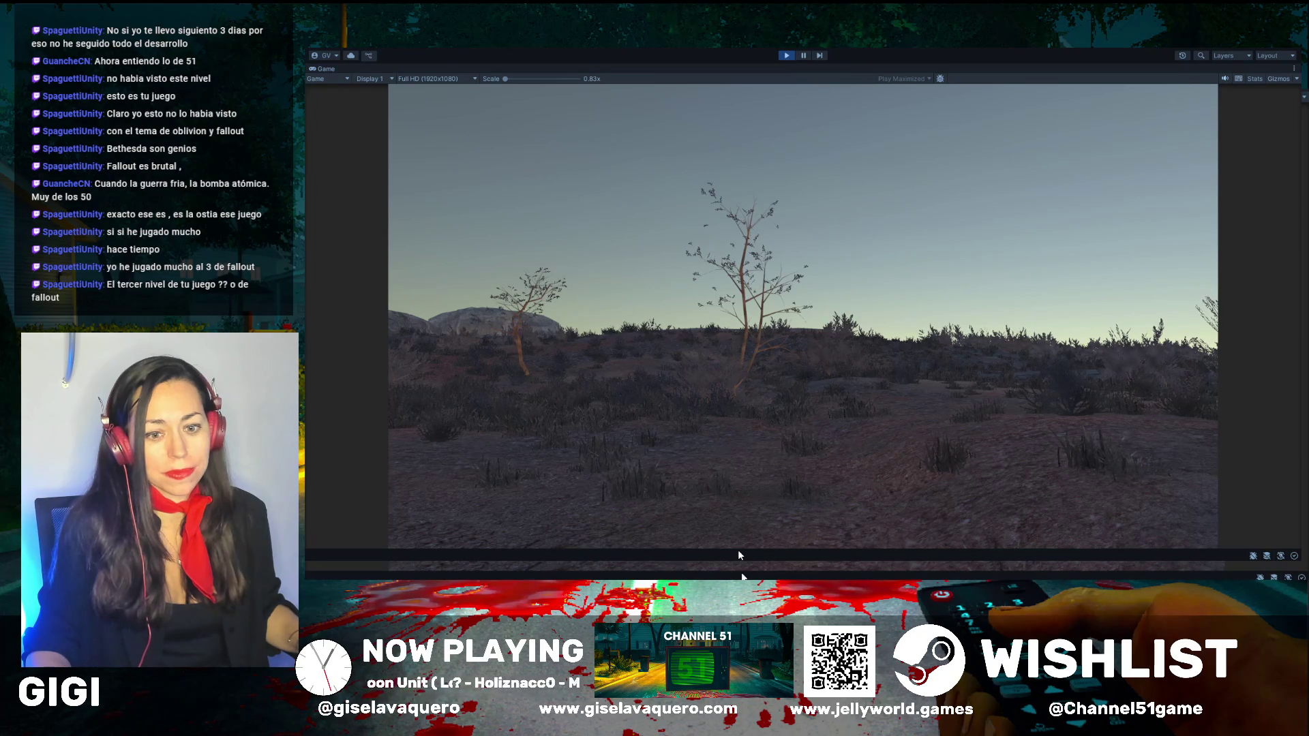
key("w")
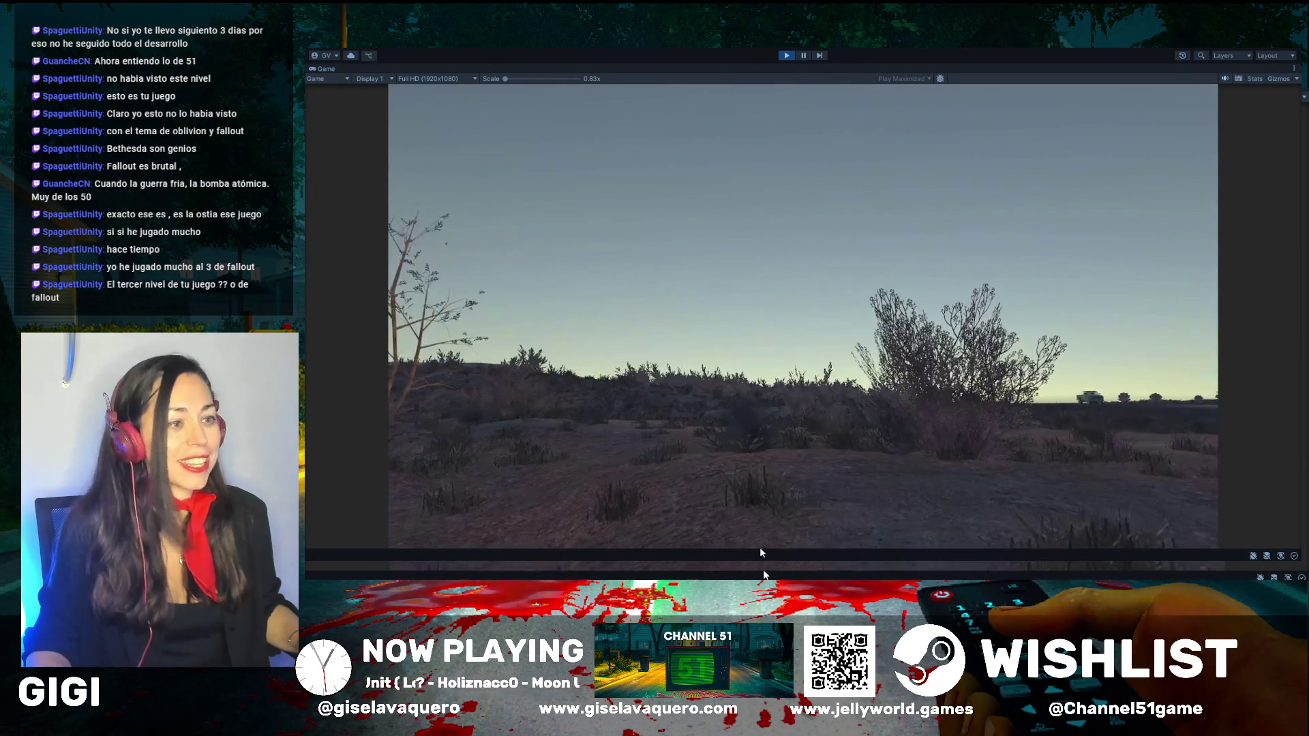
key("w")
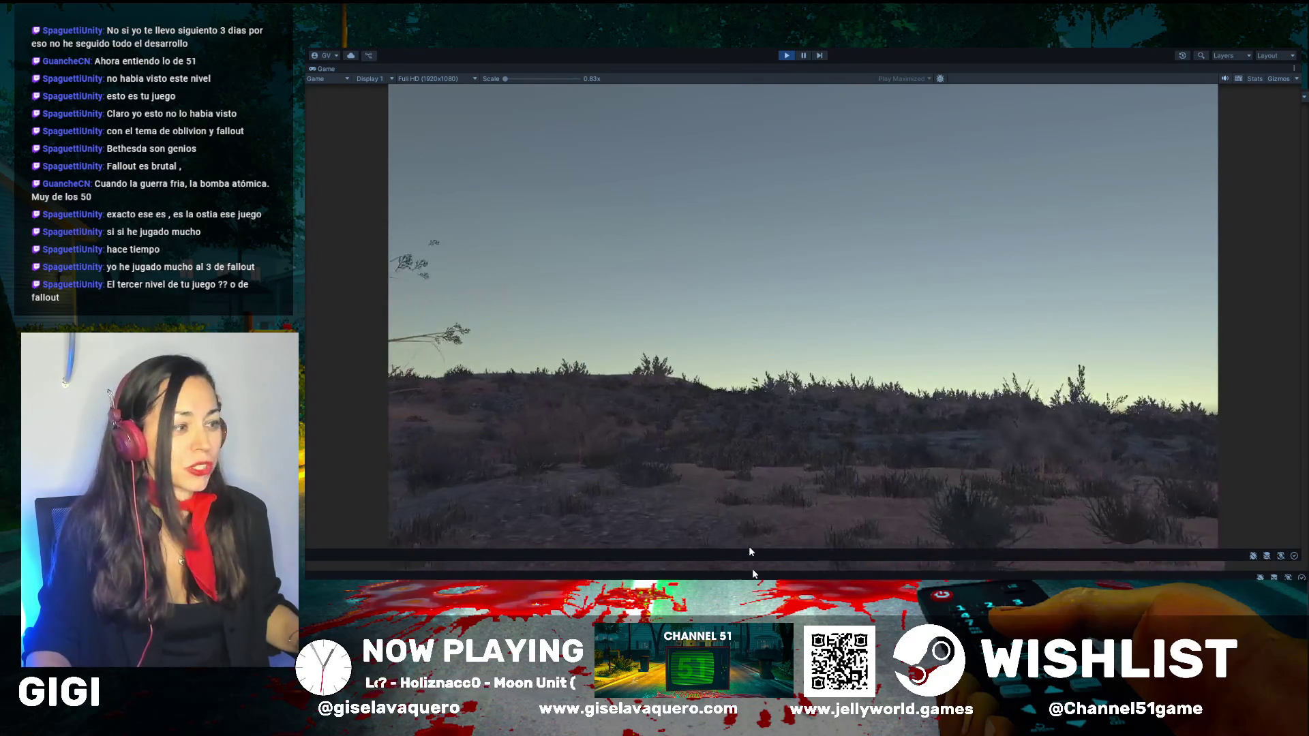
key("w")
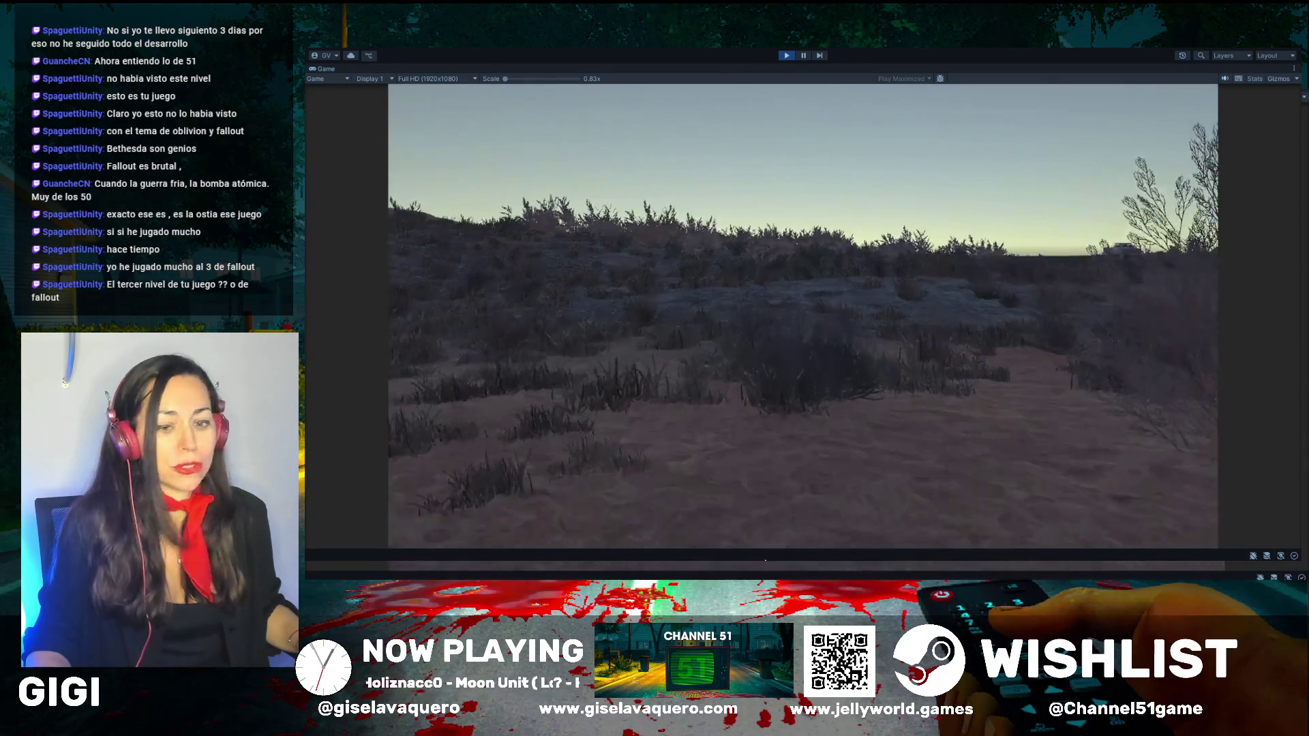
key("w")
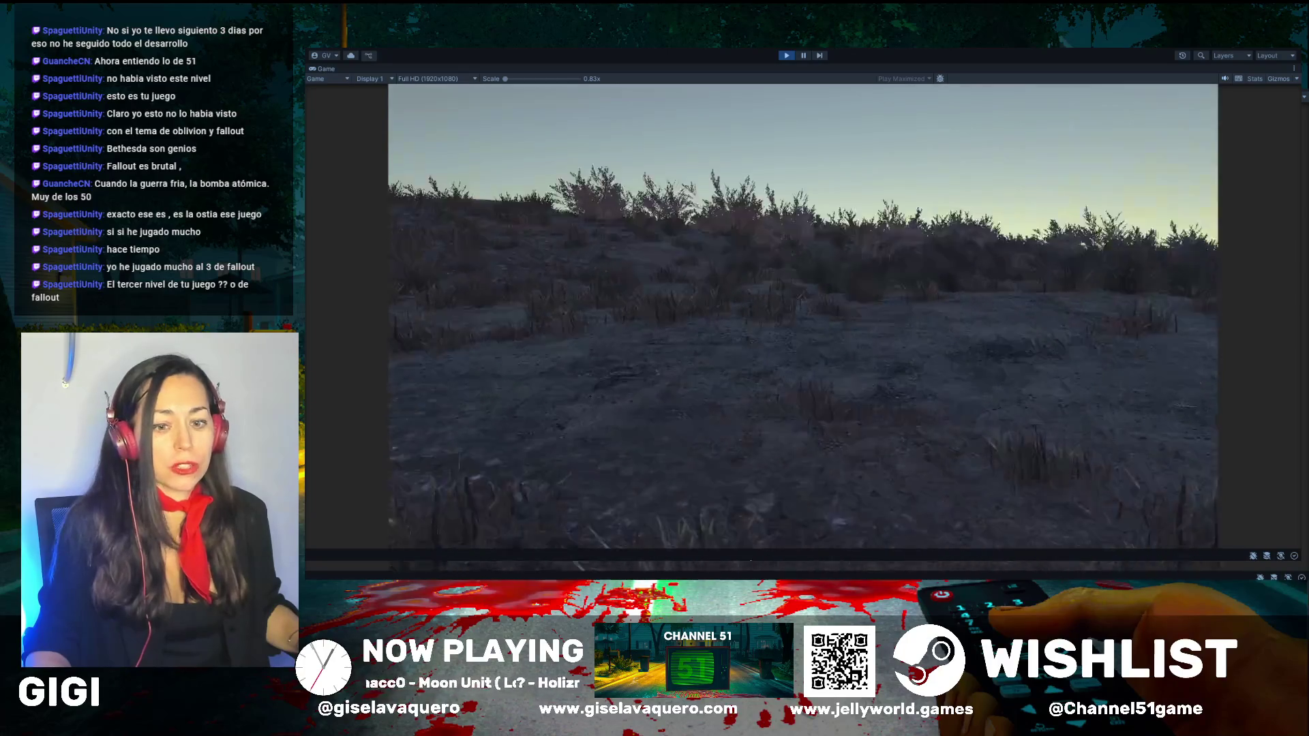
key("w")
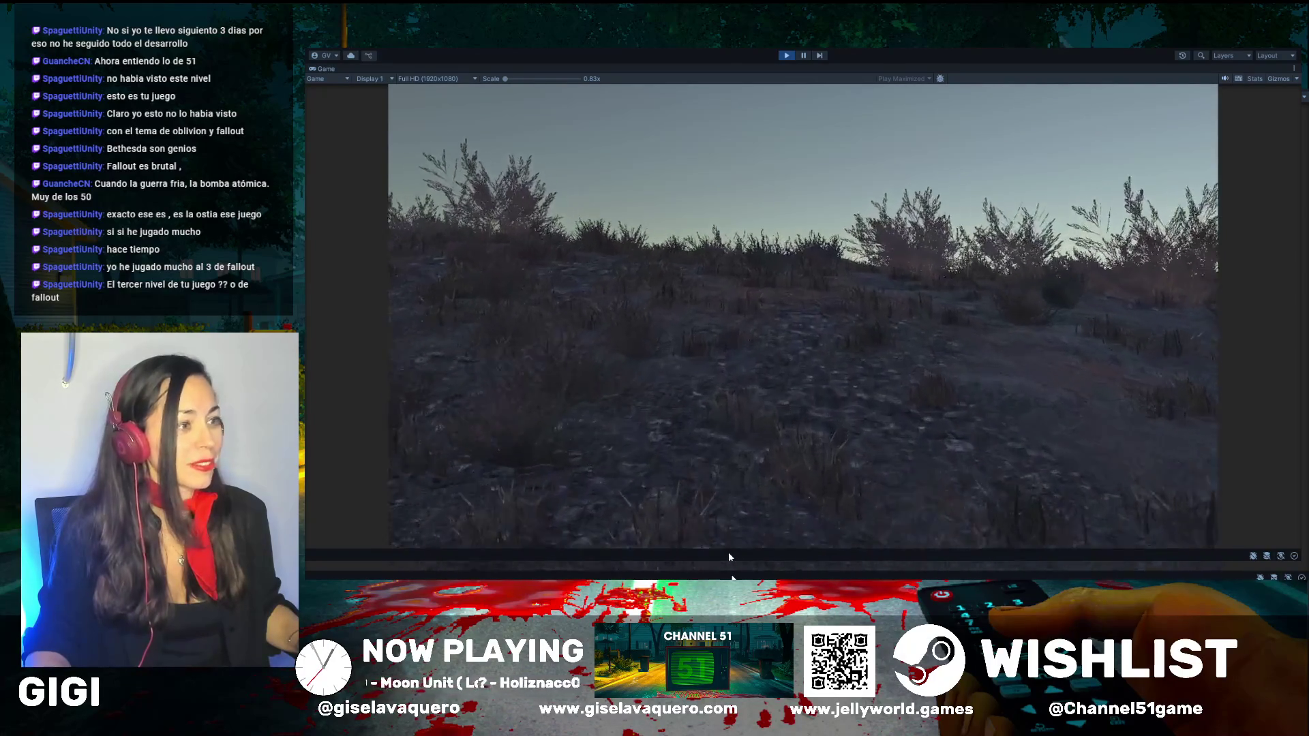
key("w")
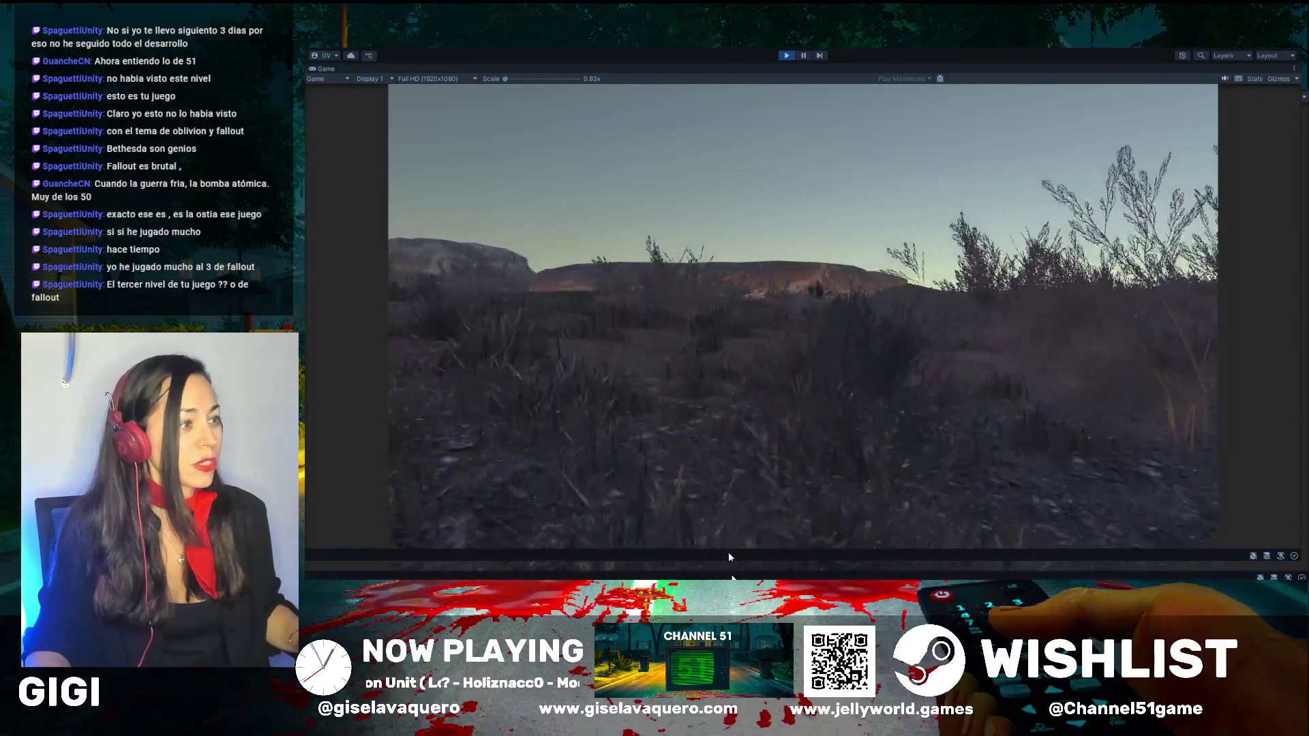
key("w")
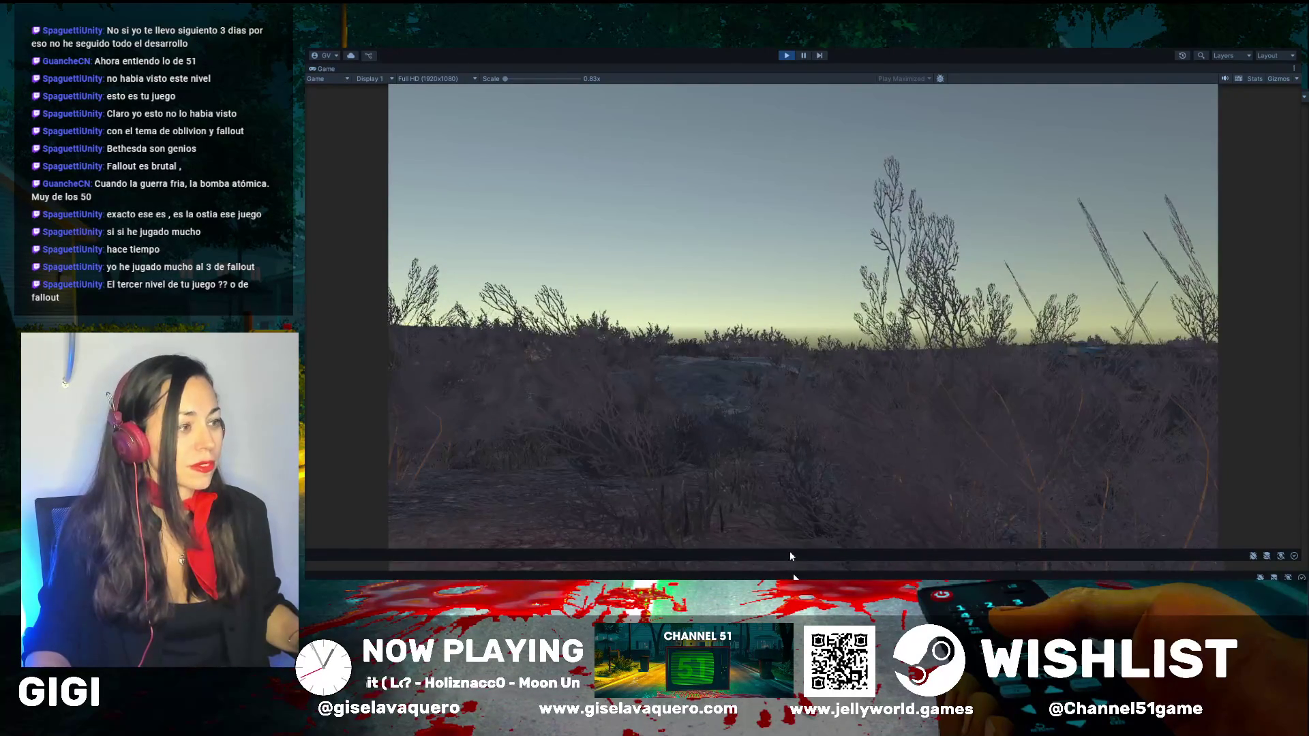
Step: Walk to the farmhouse, past its front fence and up the porch steps
key("w")
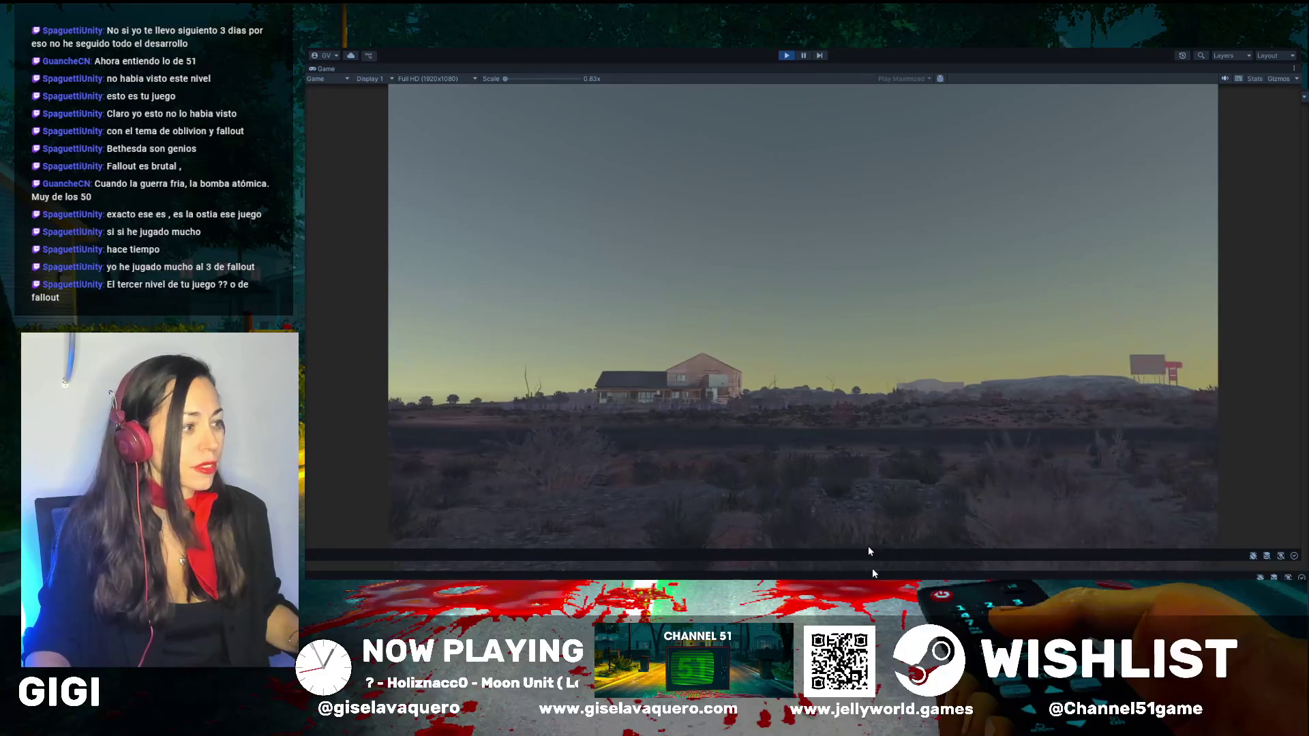
key("w")
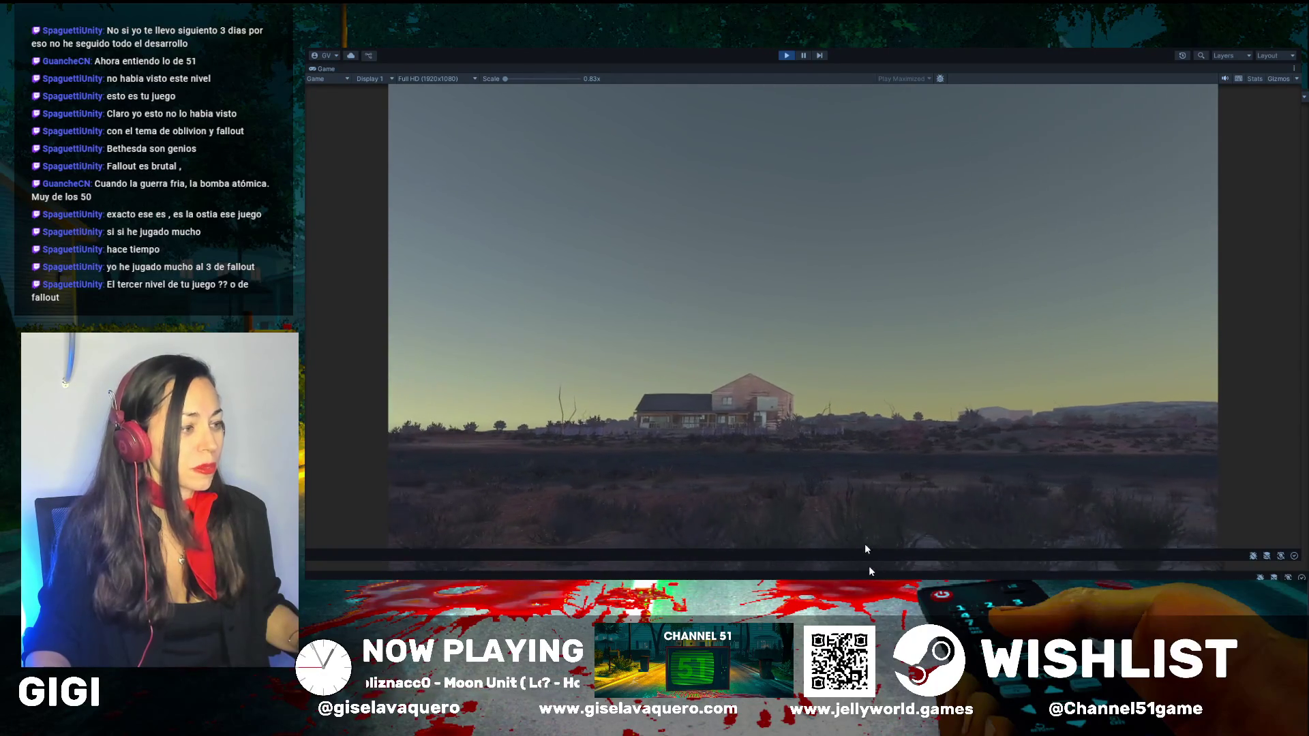
key("w")
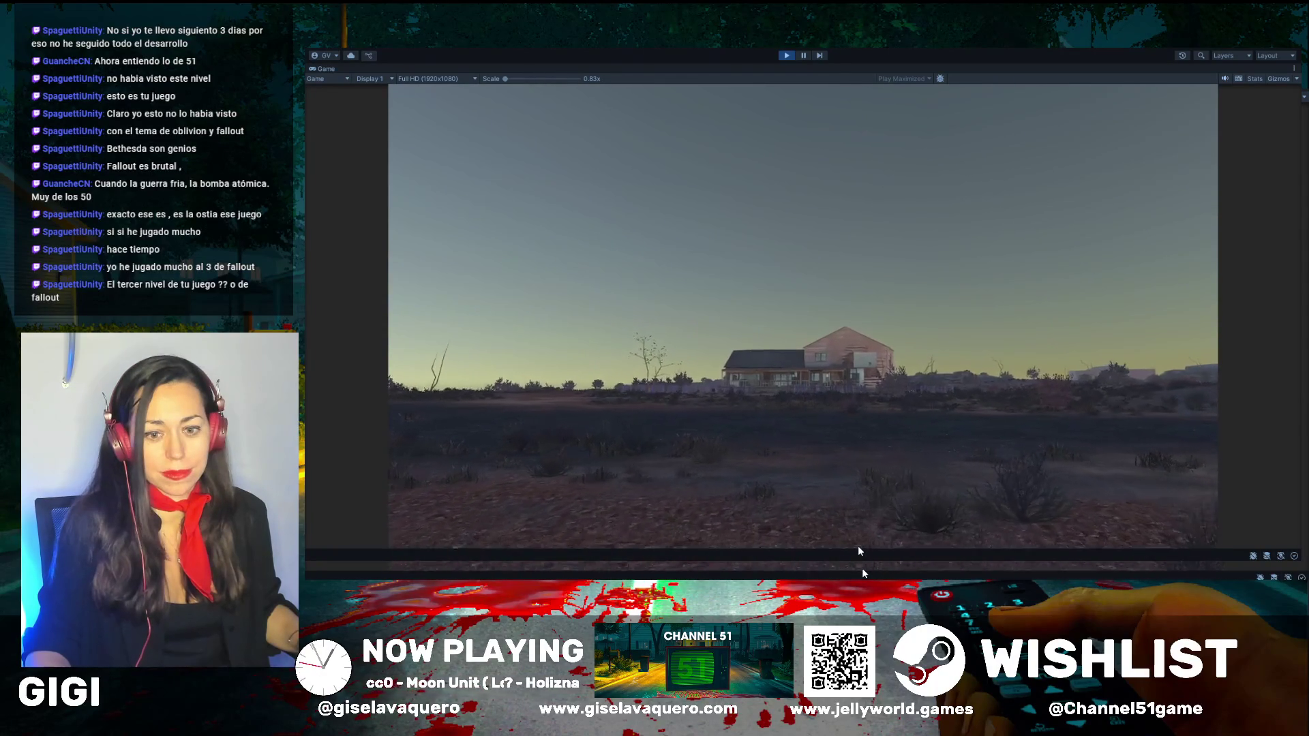
key("w")
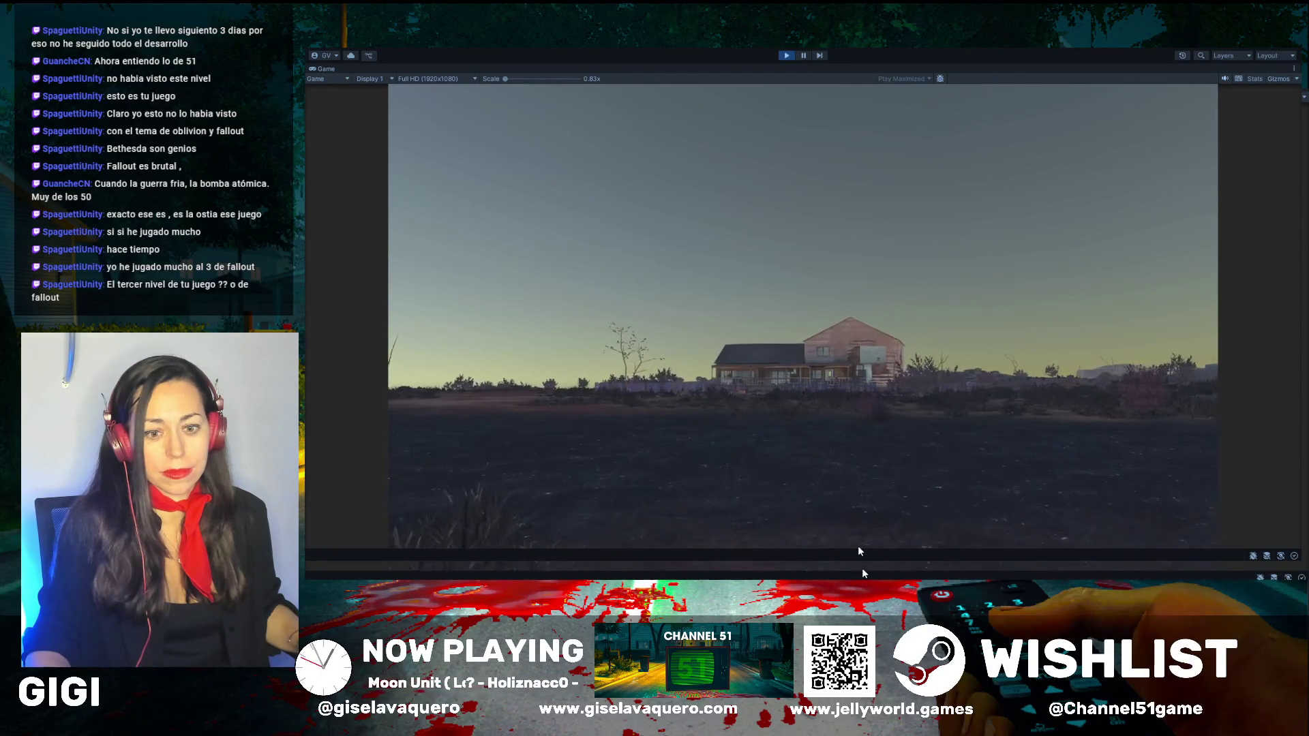
key("w")
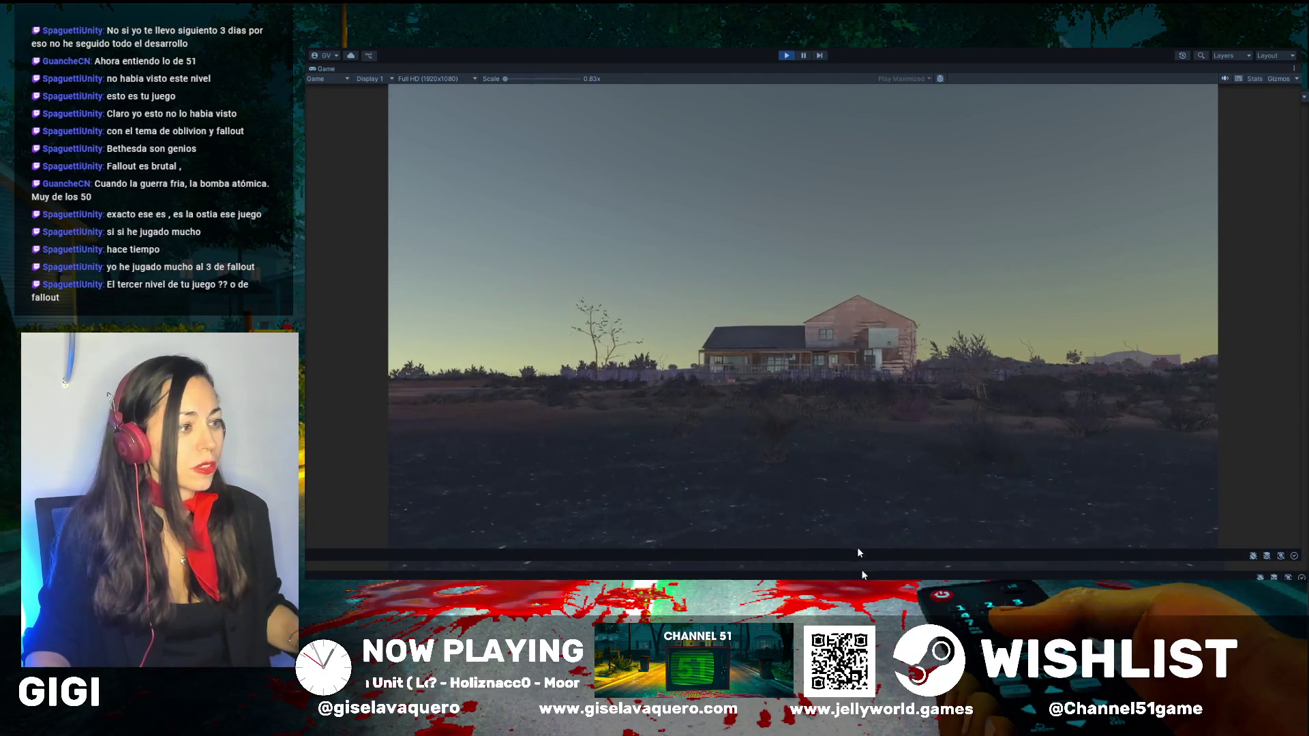
key("w")
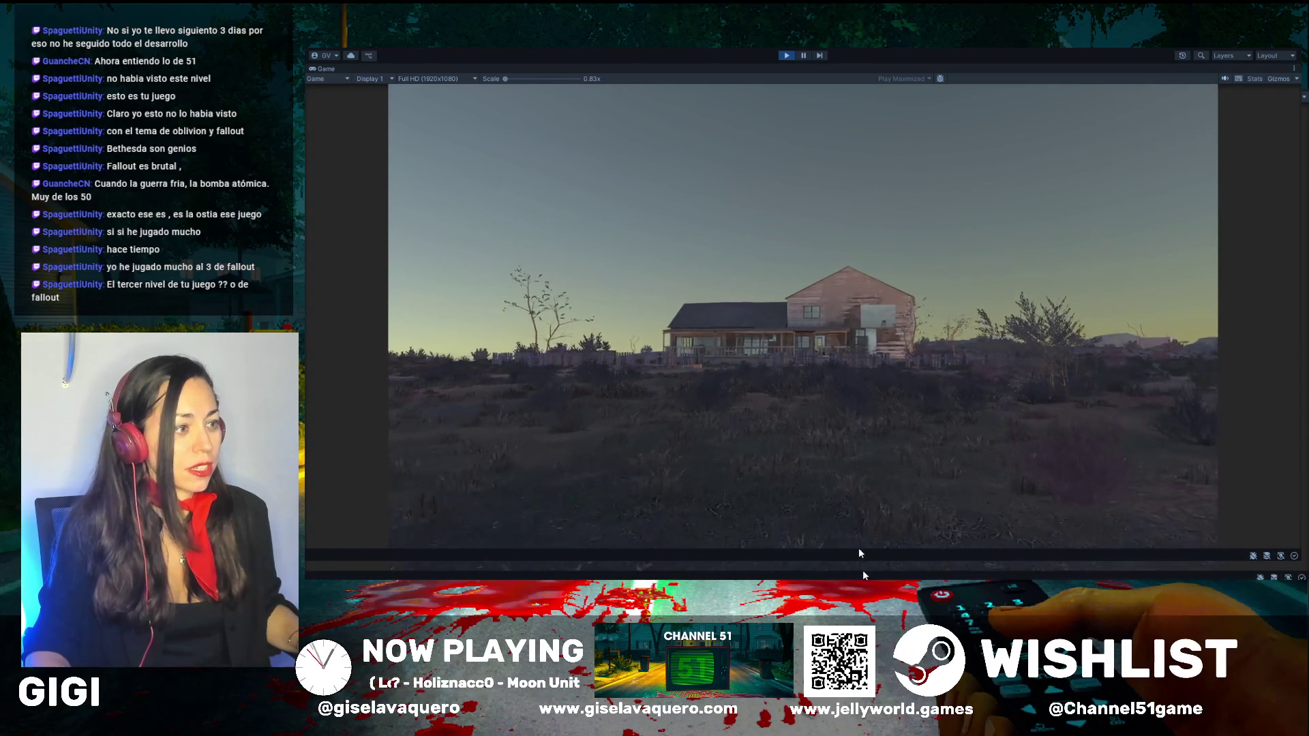
key("w")
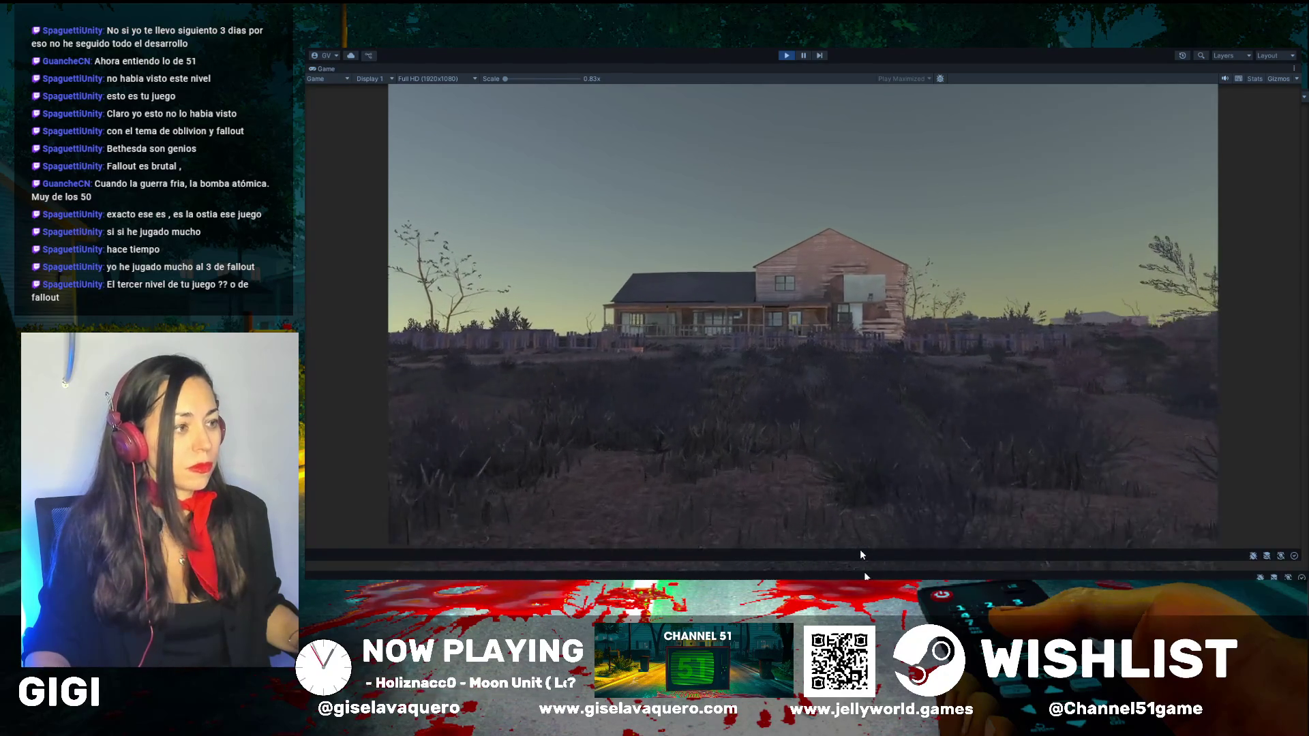
key("w")
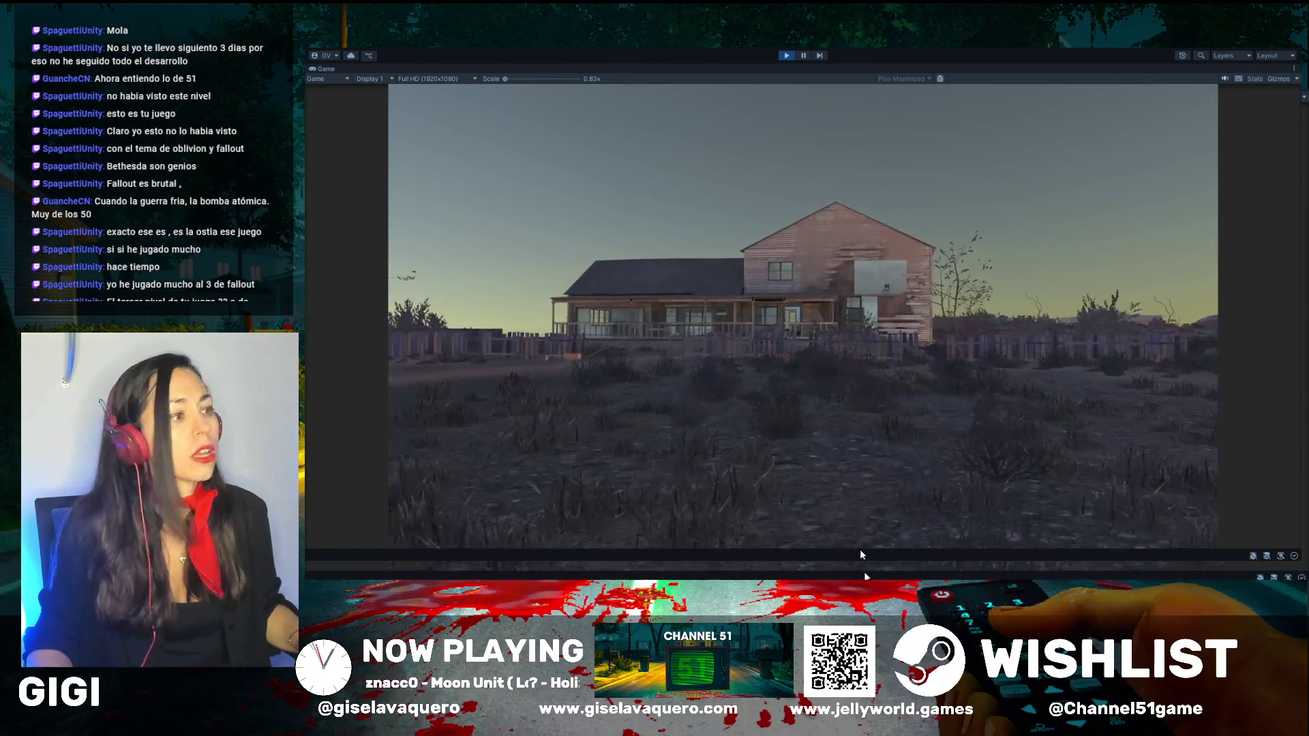
key("w")
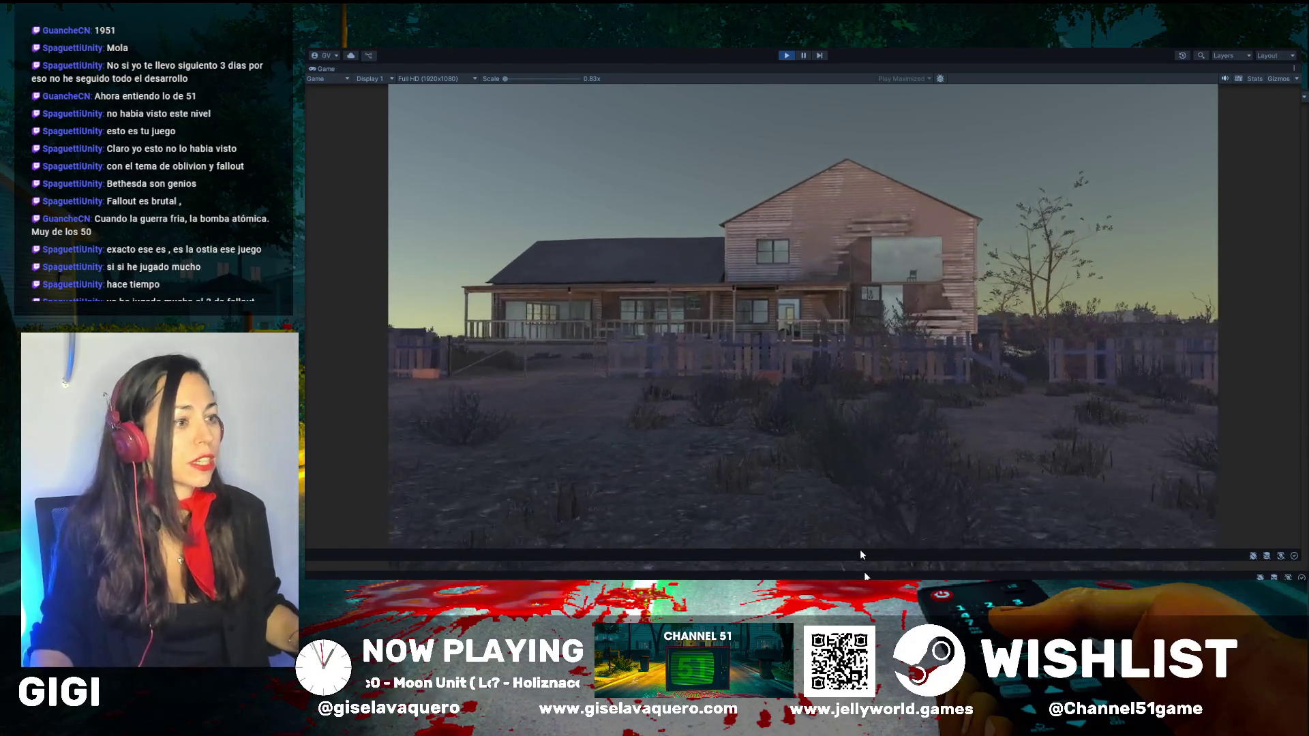
key("w")
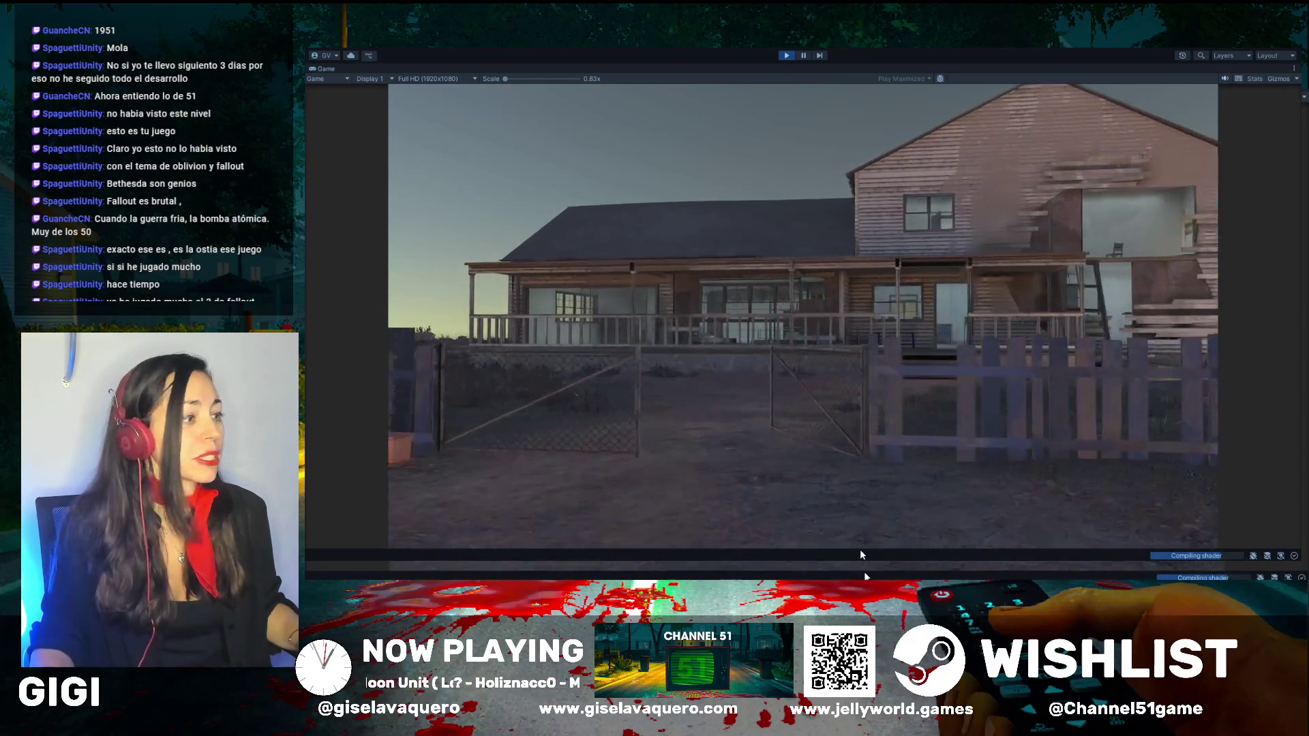
key("w")
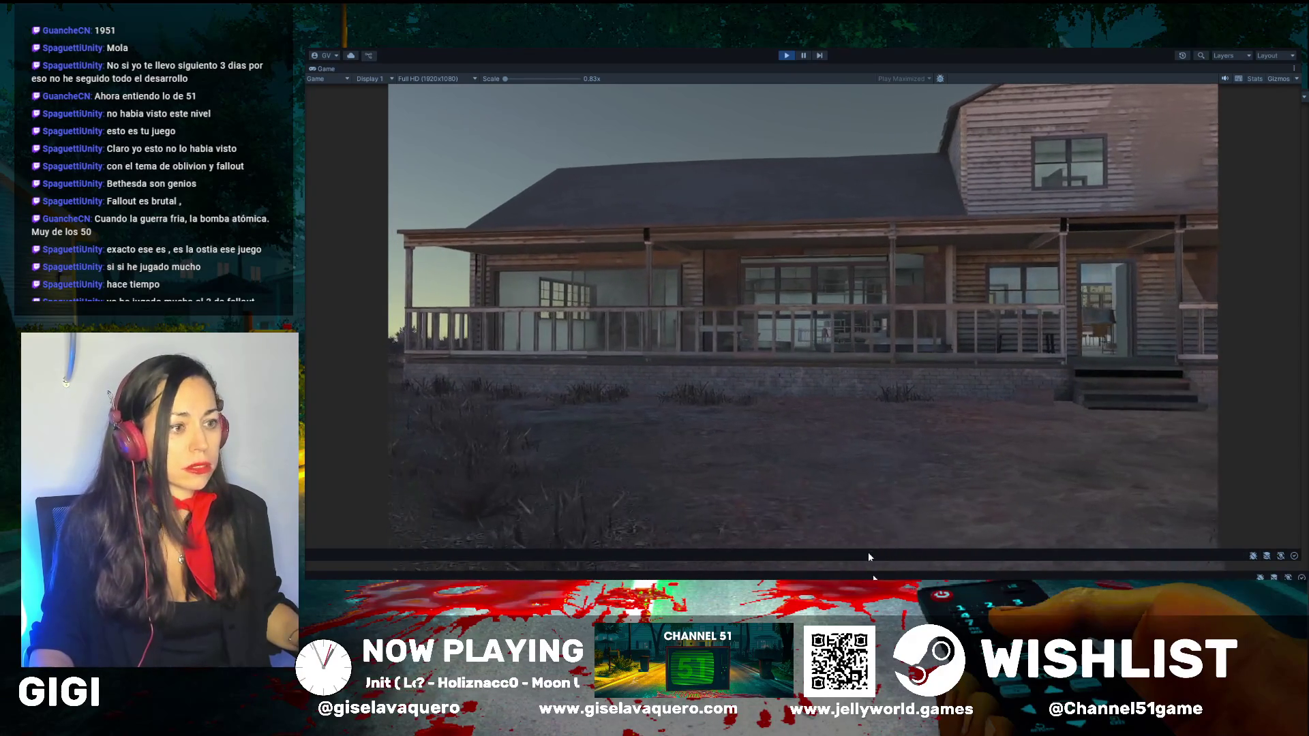
key("w")
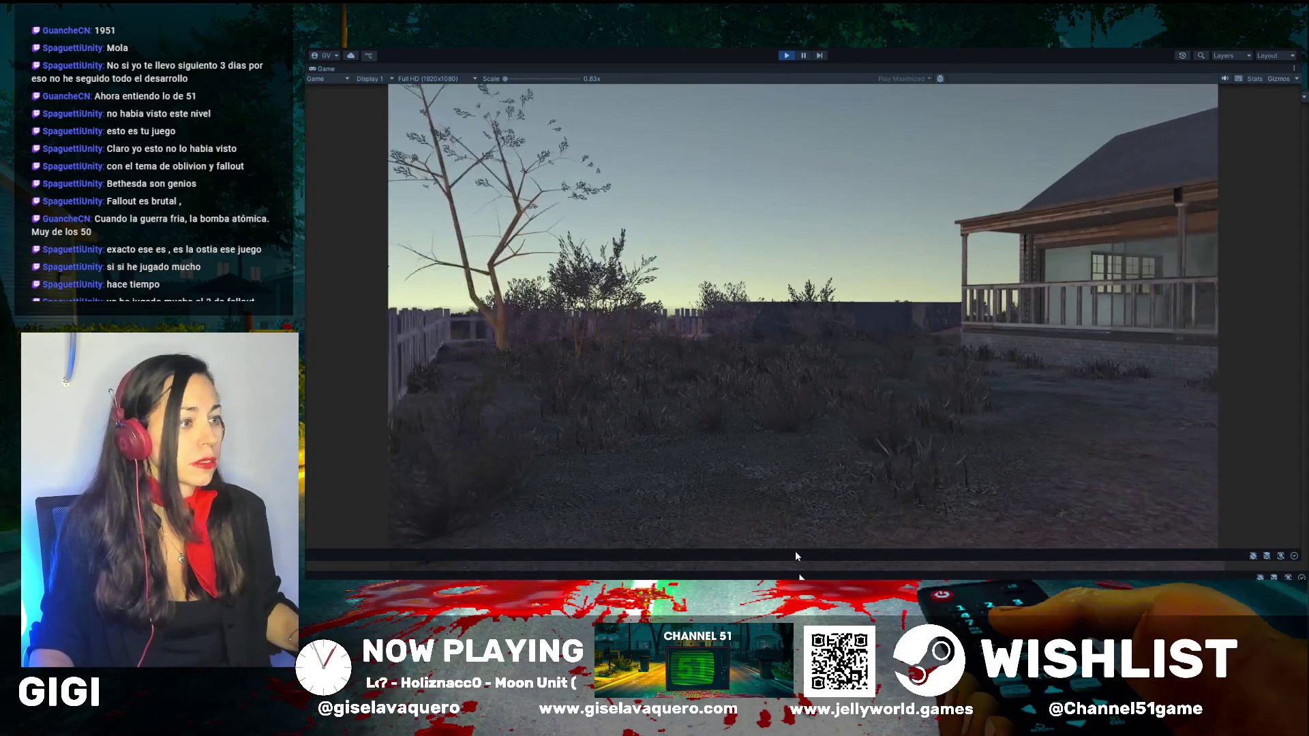
key("w")
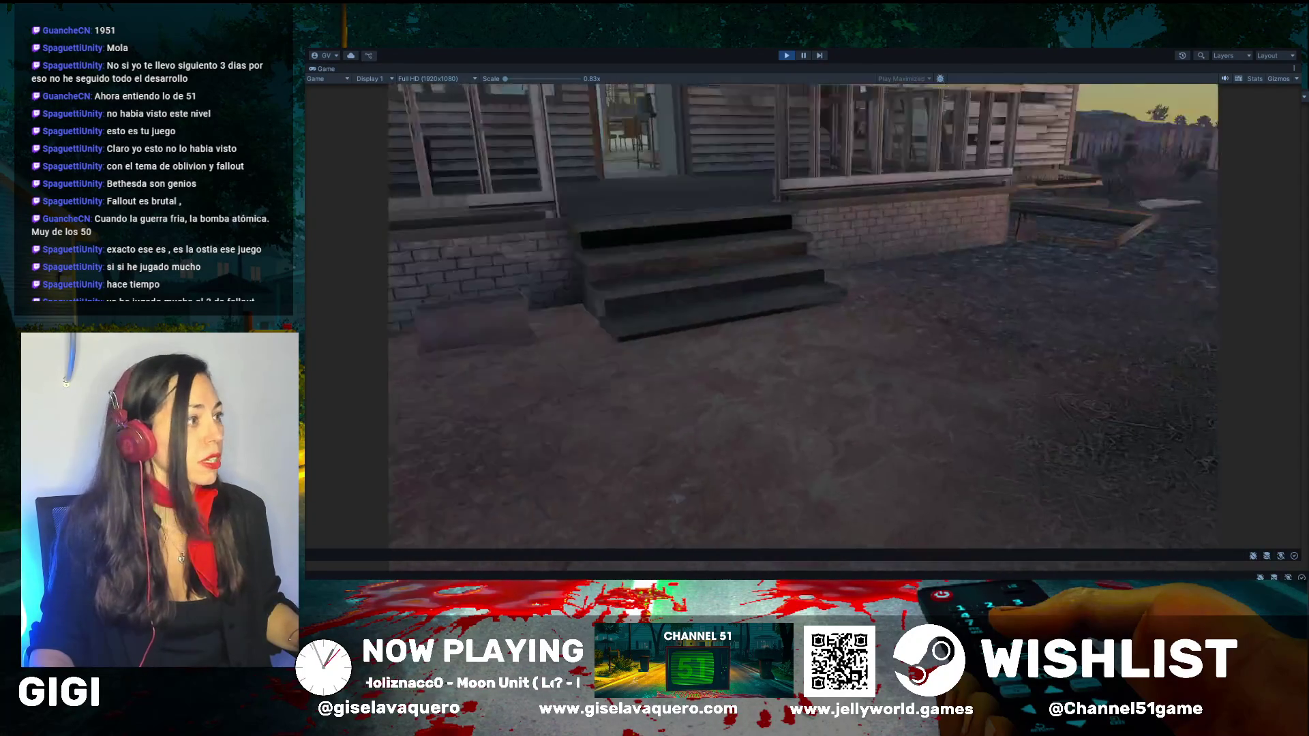
key("w")
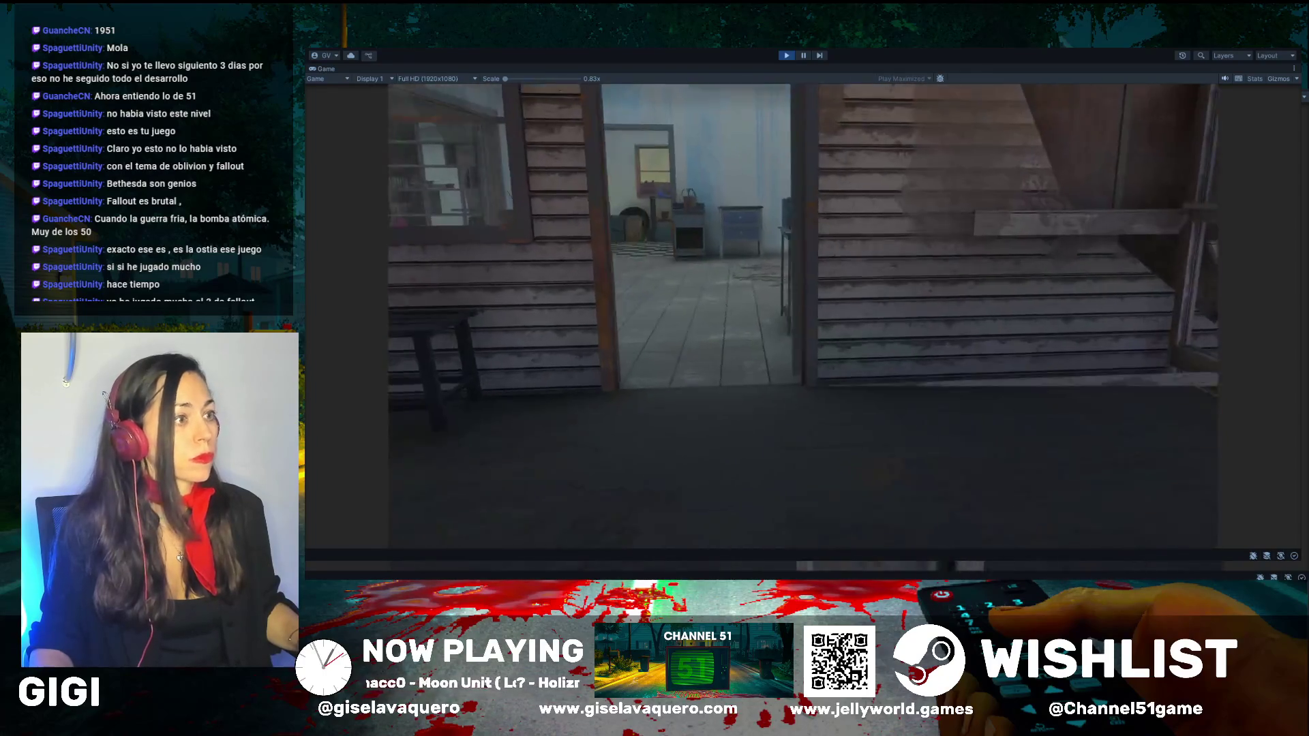
Step: Enter the farmhouse doorway and walk into the bedroom with bookshelves
key("d")
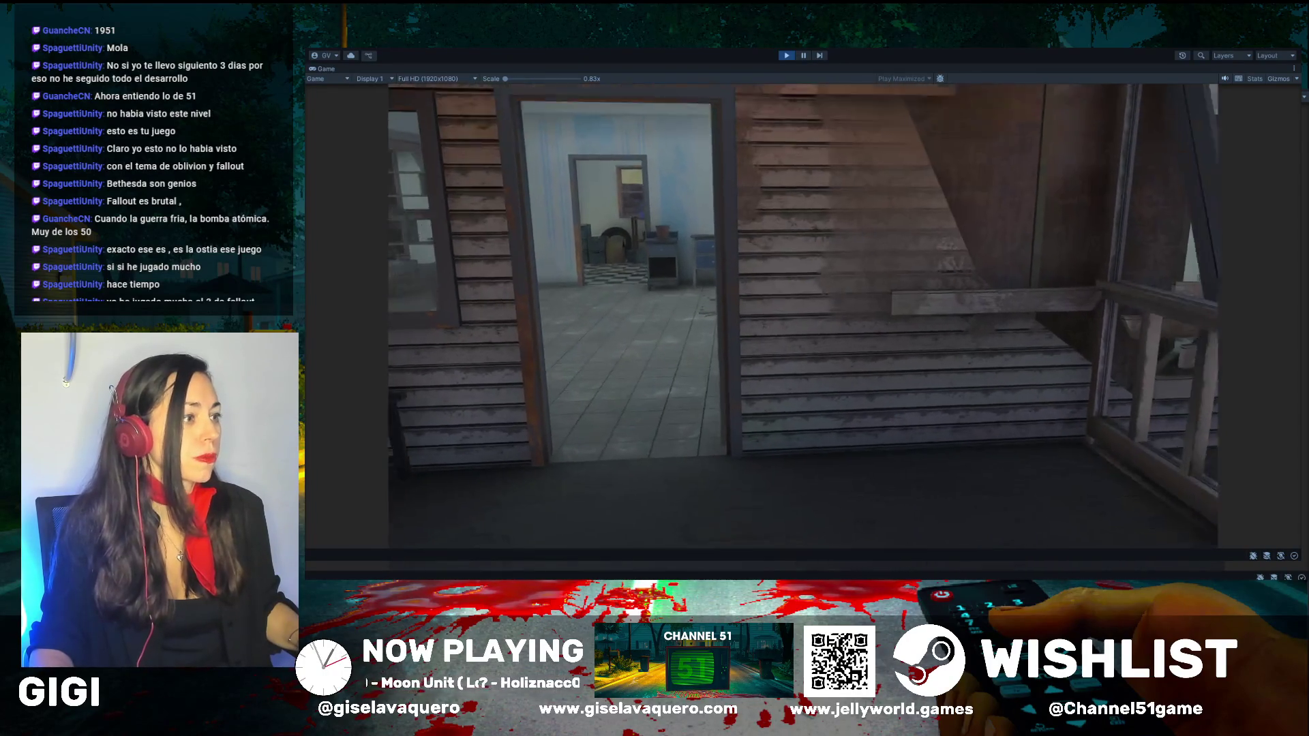
key("a")
key("w")
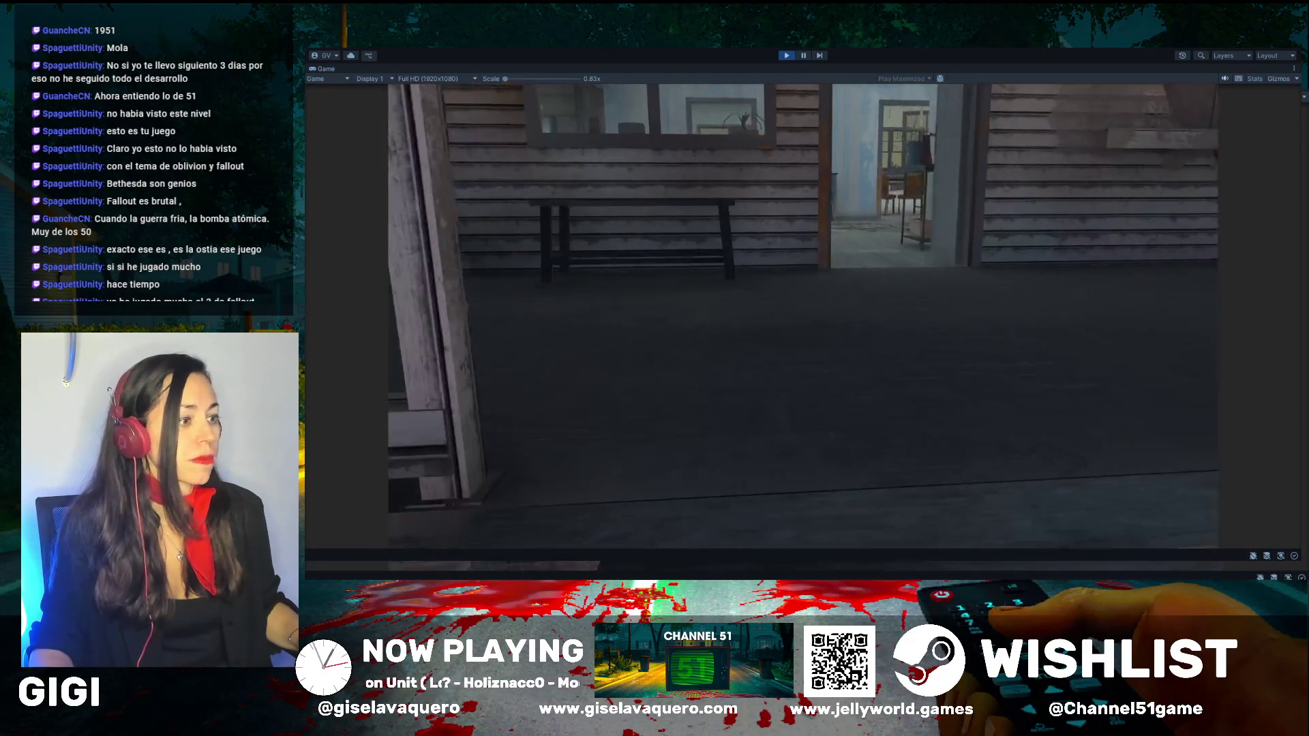
key("w")
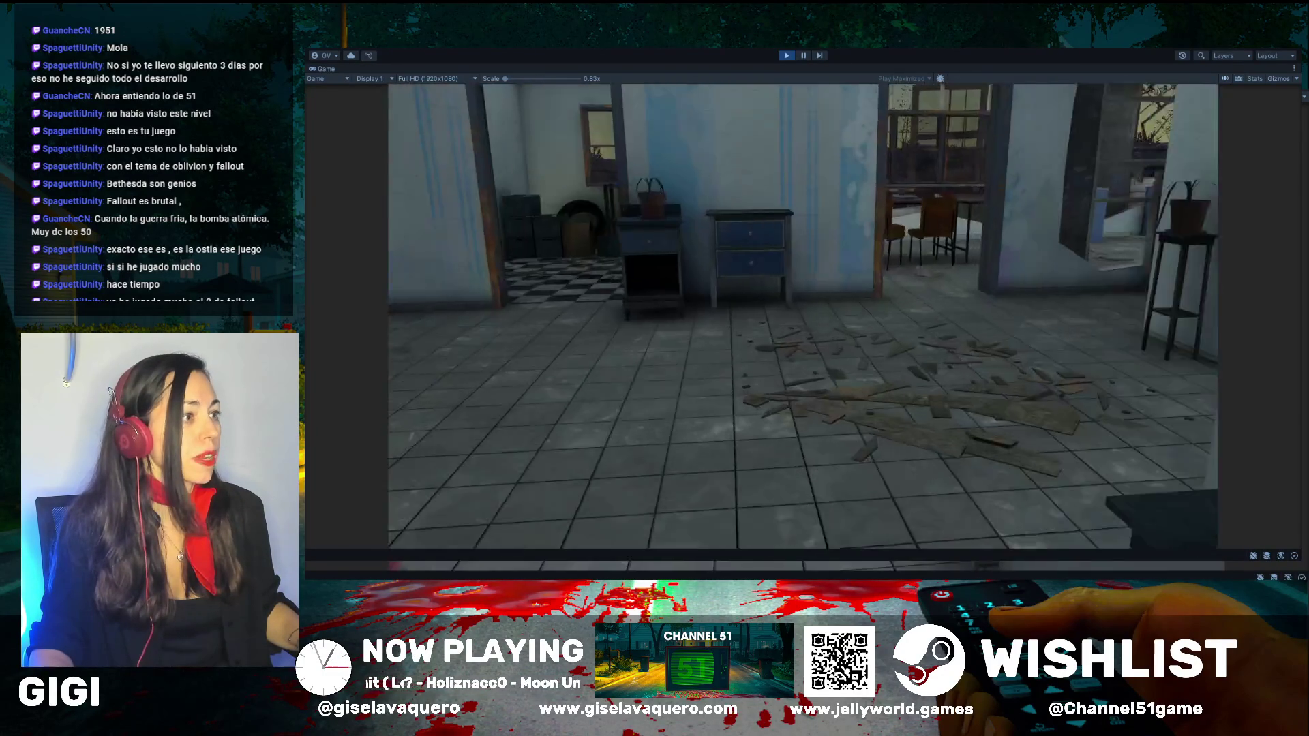
key("a")
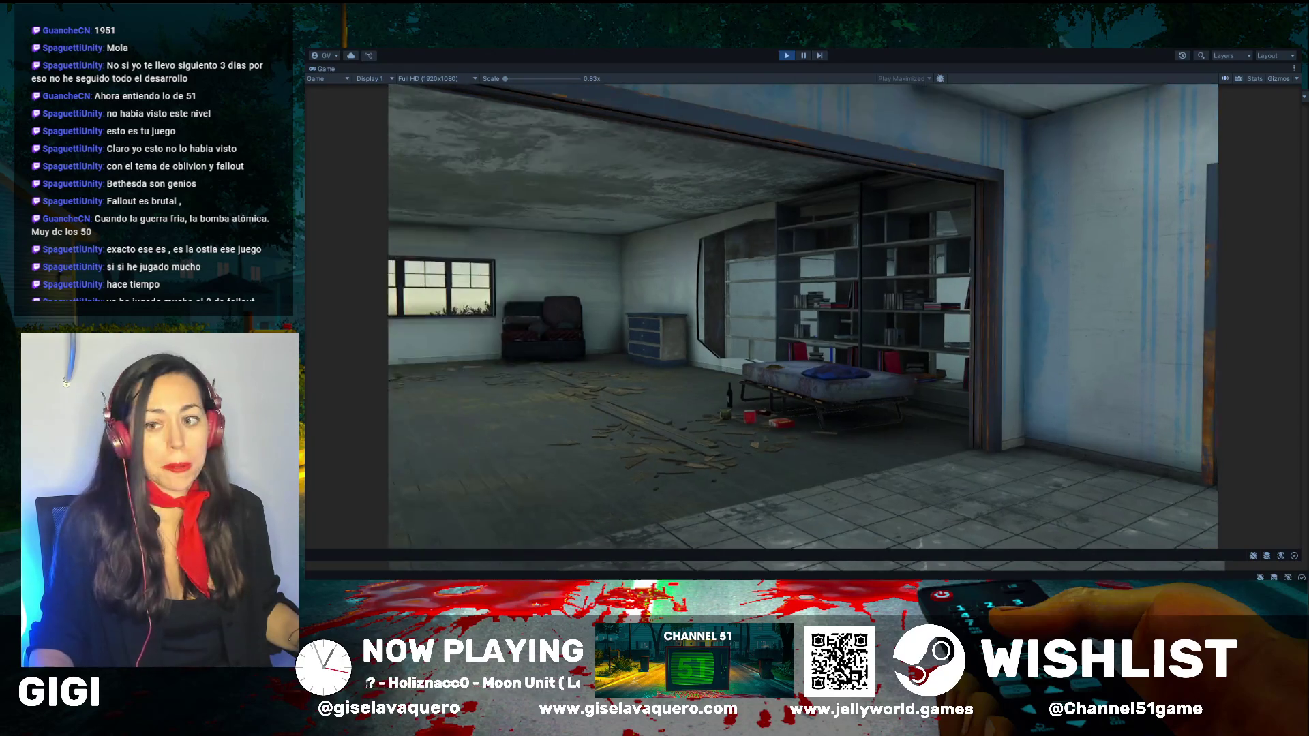
key("w")
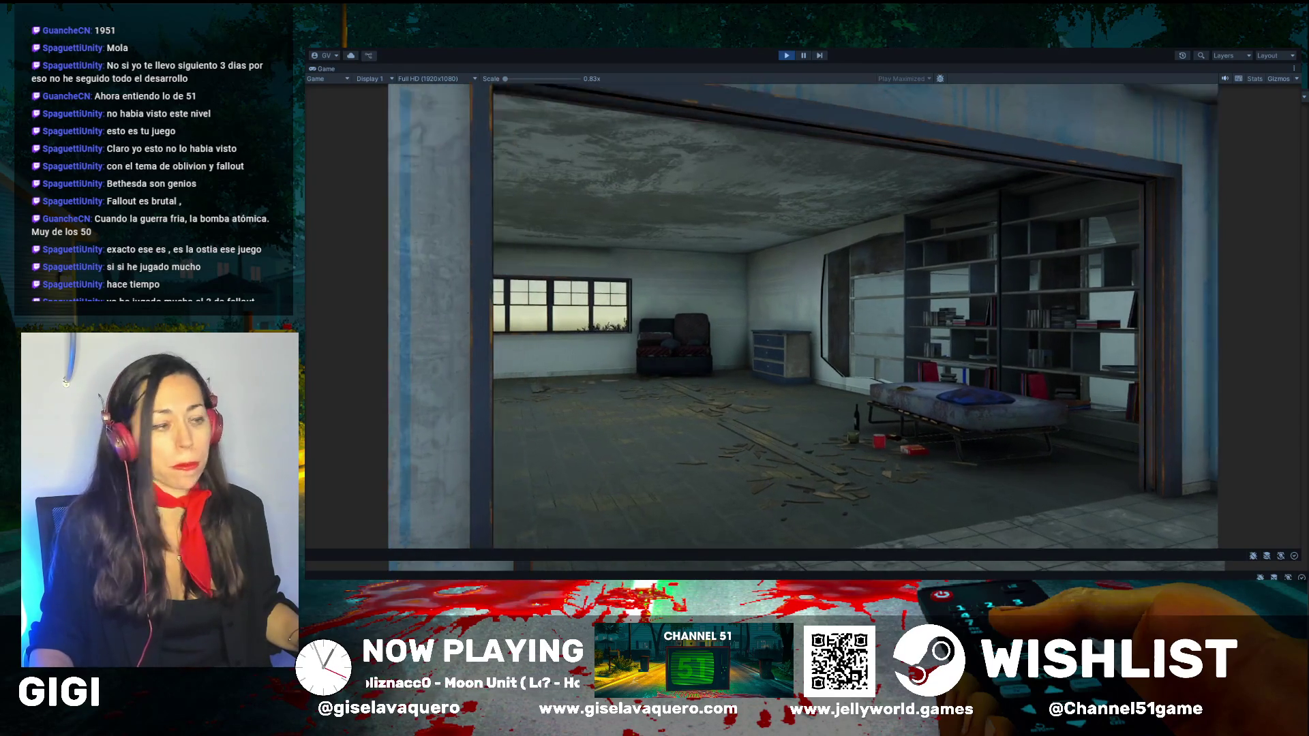
key("a")
key("a")
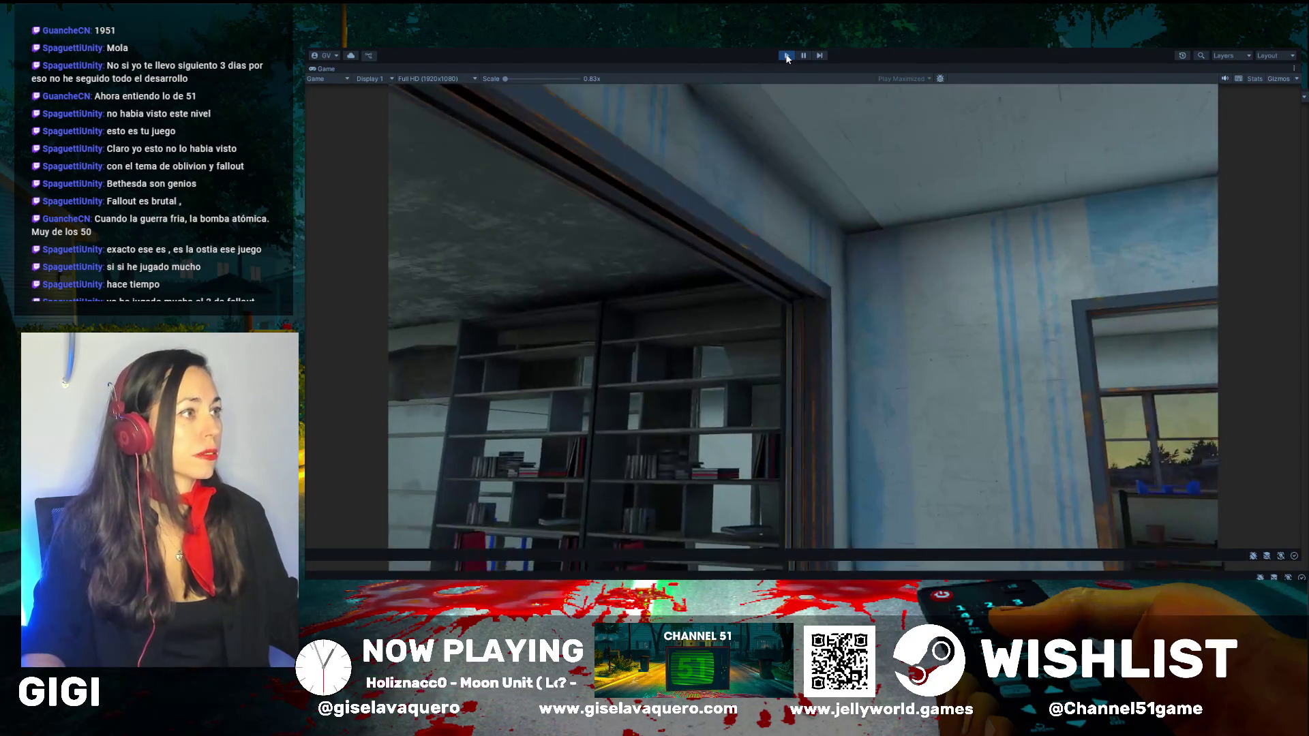
Step: Stop the play-test, orbit over Level03's terrain and buildings, and enlarge the bottom panels
left_click(786, 57)
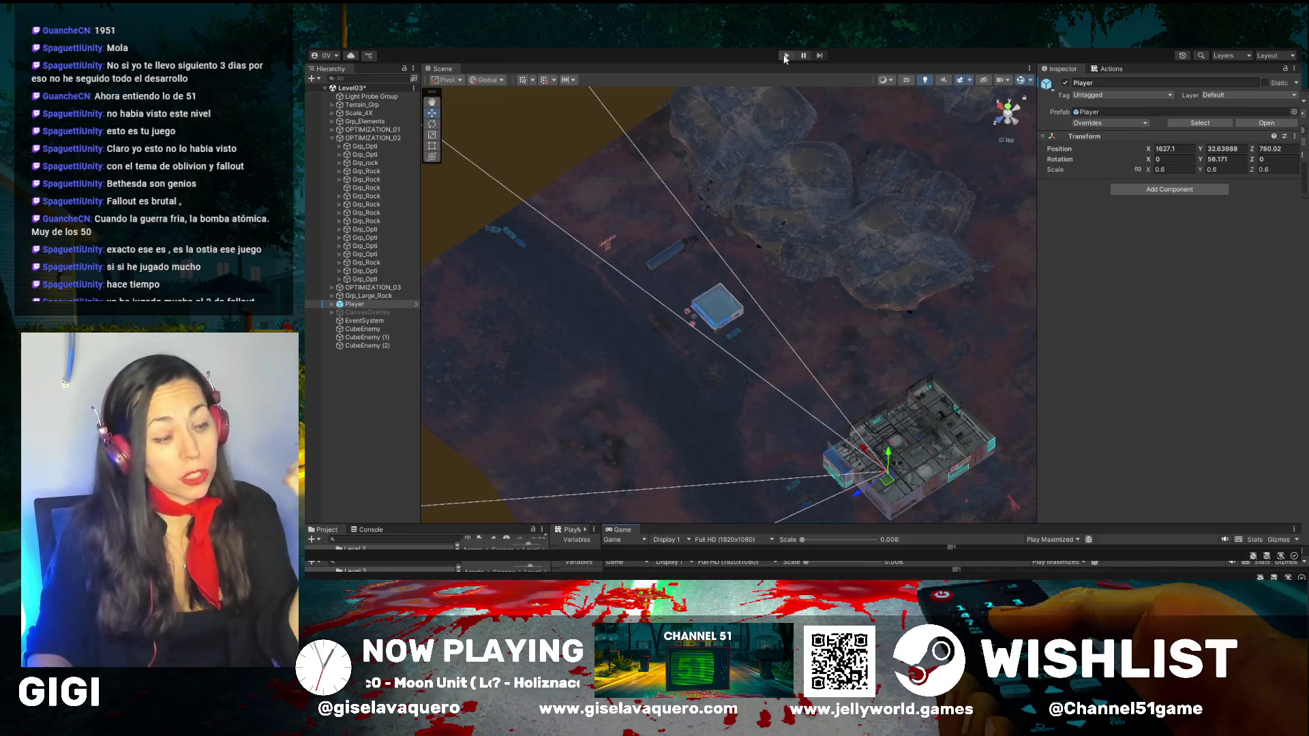
mouse_move(755, 292)
left_mouse_down()
mouse_move(836, 286)
mouse_move(796, 353)
mouse_move(868, 365)
mouse_move(767, 283)
left_mouse_up()
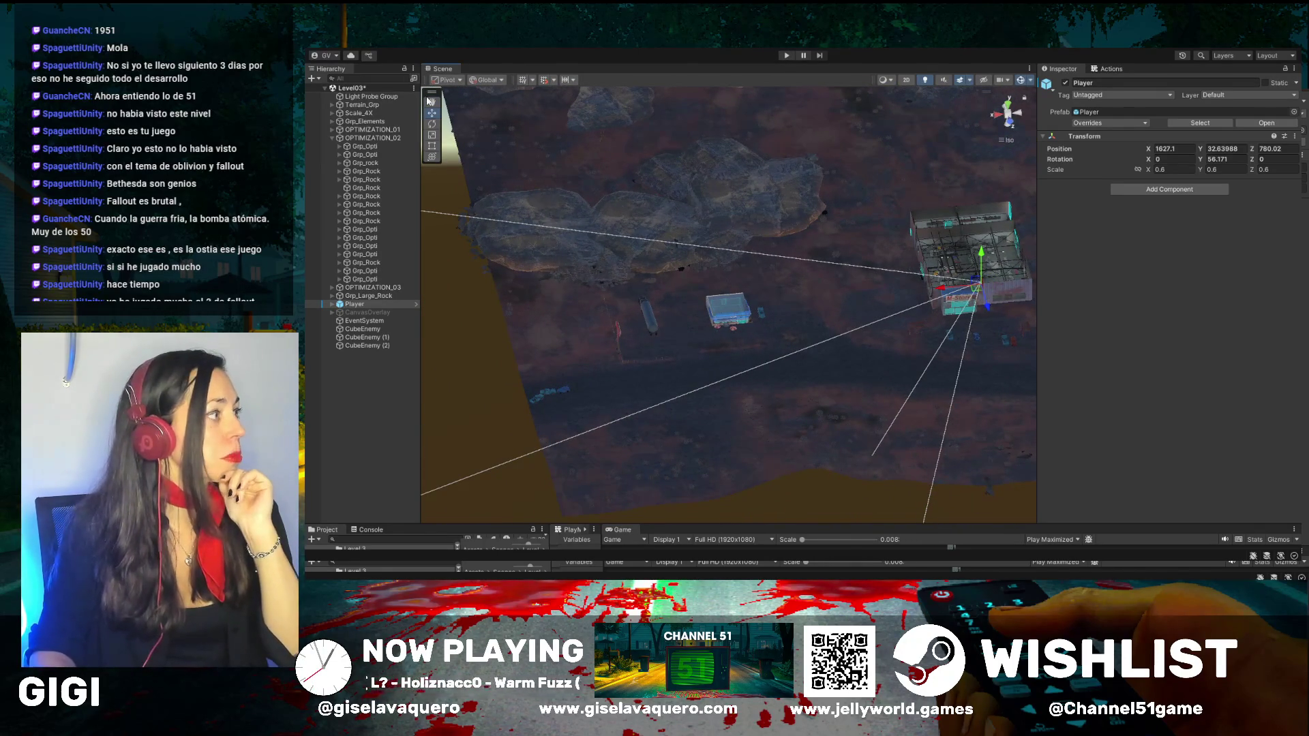
mouse_move(760, 119)
left_mouse_down()
mouse_move(725, 155)
mouse_move(555, 196)
left_mouse_up()
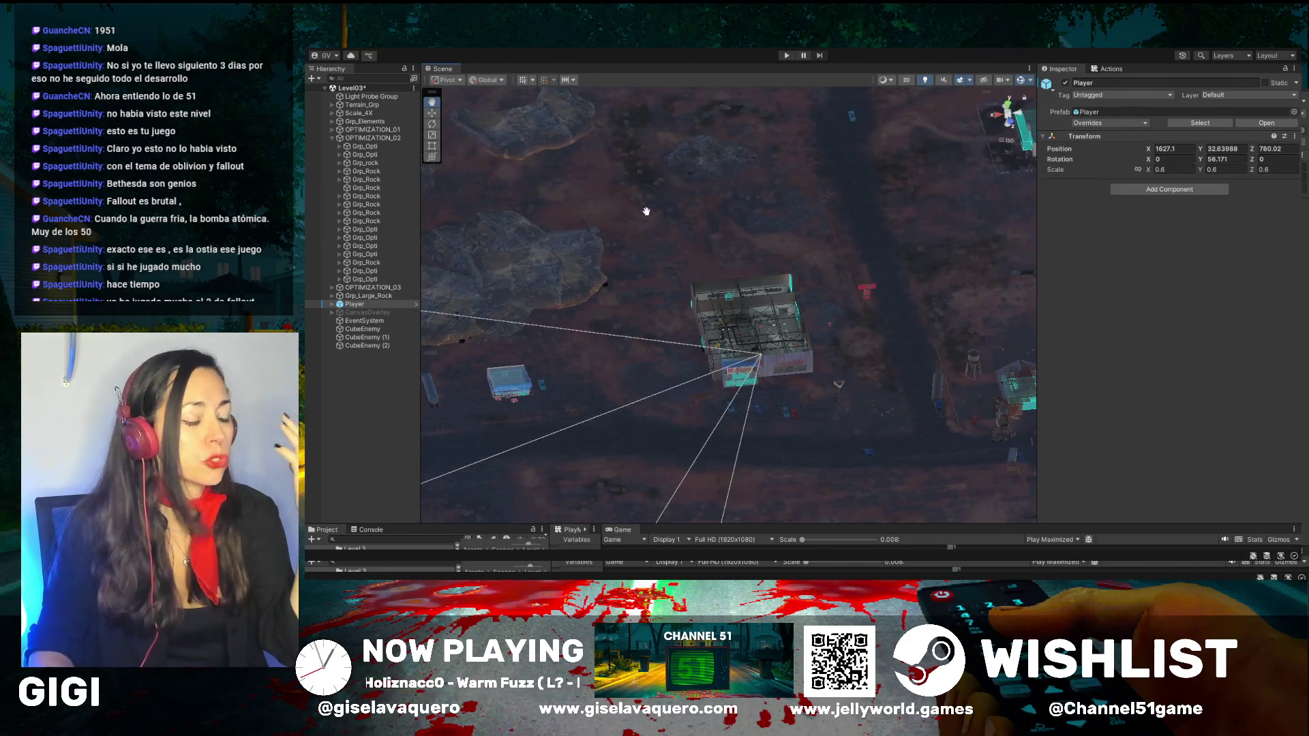
mouse_move(649, 212)
left_mouse_down()
mouse_move(678, 239)
mouse_move(613, 272)
left_mouse_up()
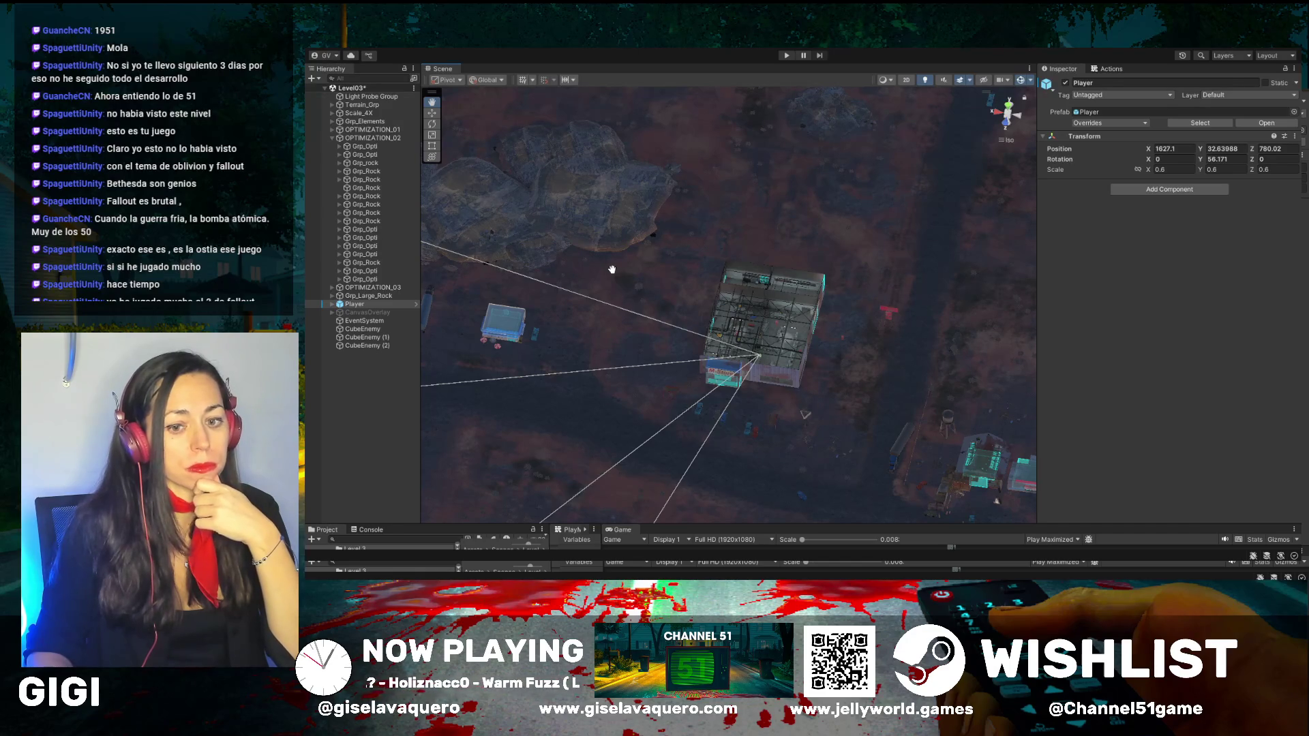
mouse_move(624, 259)
left_mouse_down()
mouse_move(804, 211)
mouse_move(802, 182)
mouse_move(710, 187)
mouse_move(838, 208)
mouse_move(805, 218)
mouse_move(784, 253)
mouse_move(691, 244)
left_mouse_up()
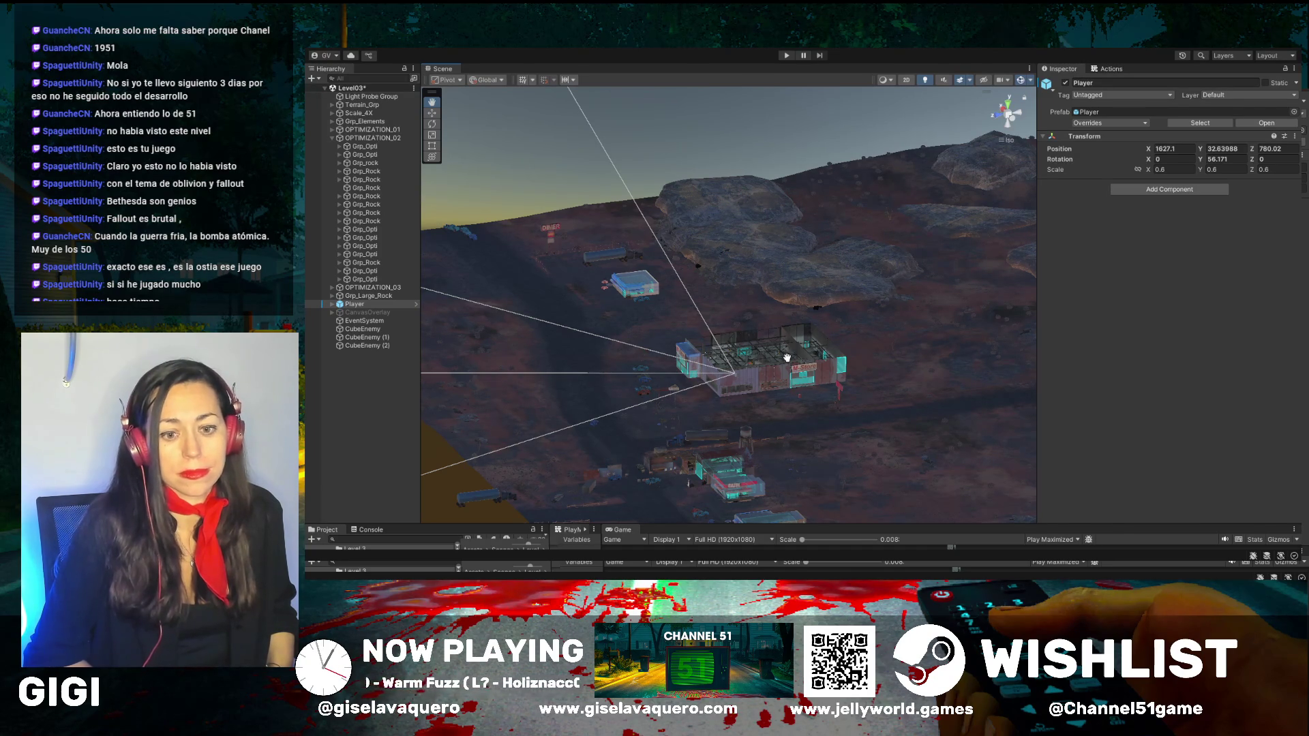
left_click_drag(737, 351, 737, 342)
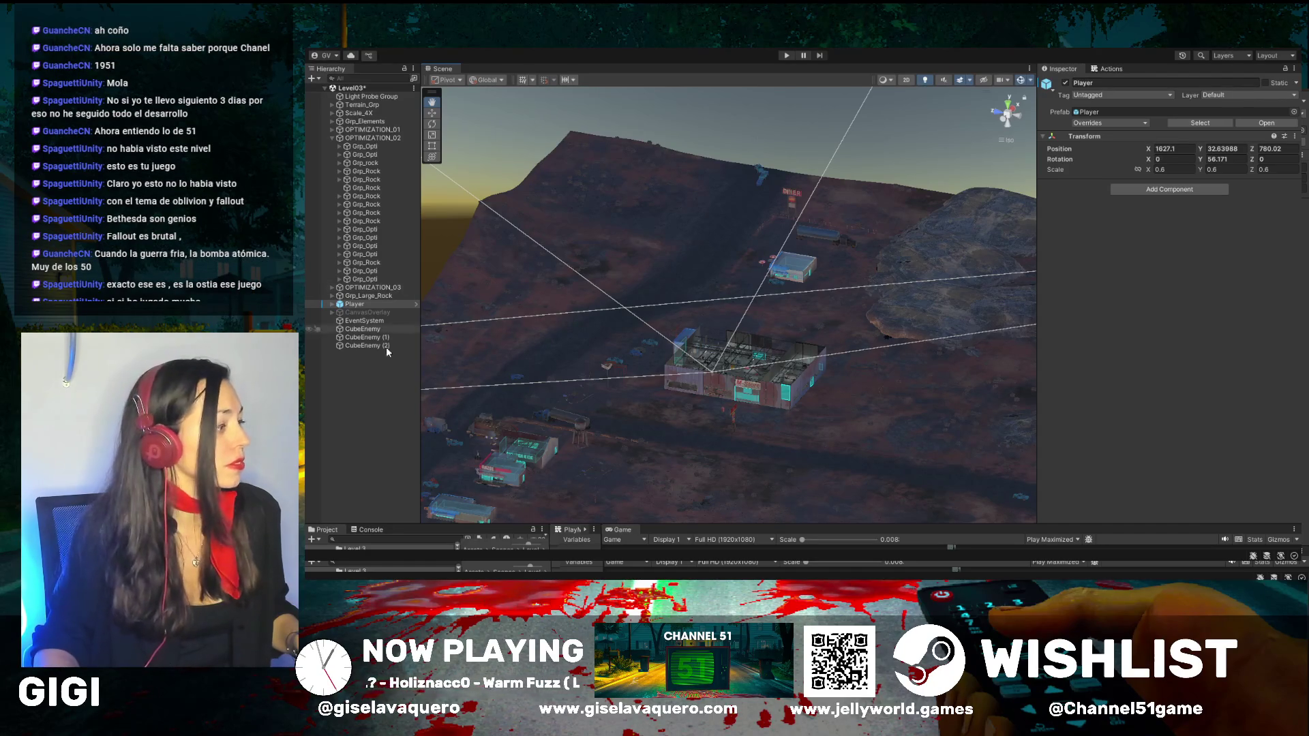
left_click_drag(708, 534, 648, 291)
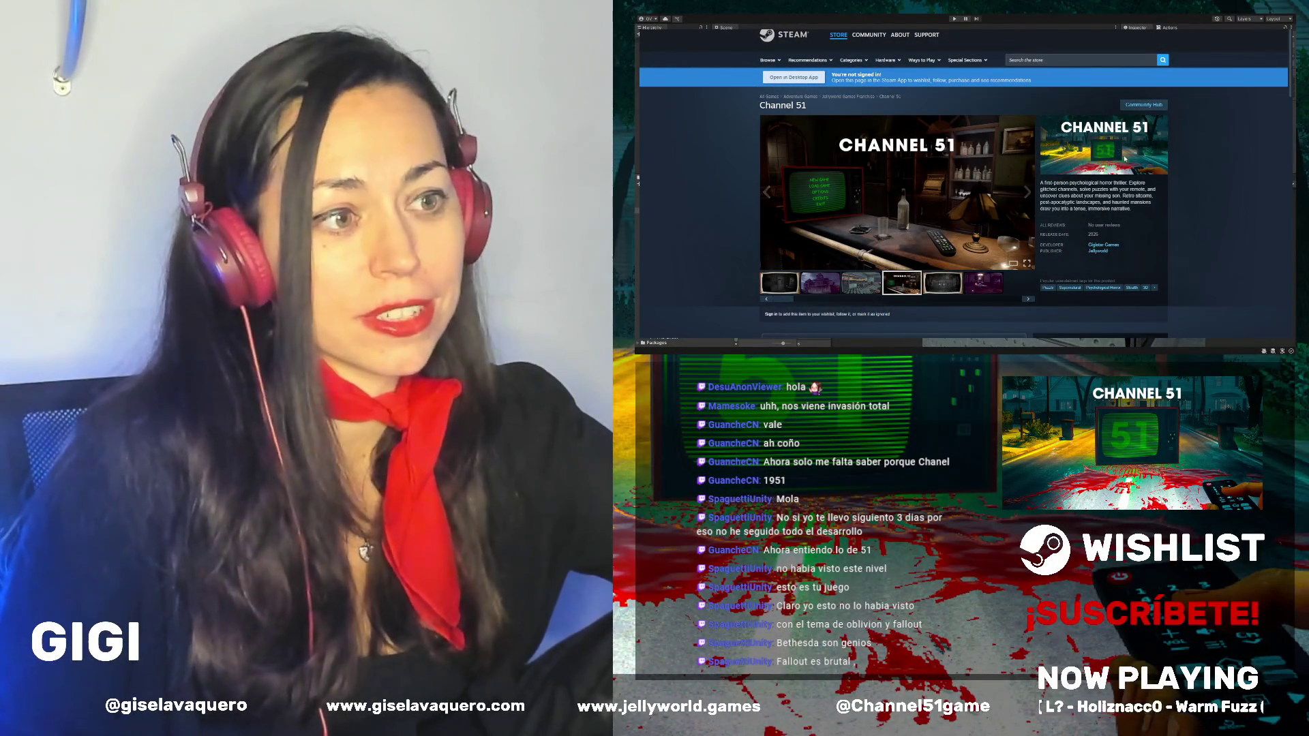
Step: Flip through the fifth and sixth Channel 51 screenshots, ending on the purple dining room
left_click(946, 283)
left_click(988, 290)
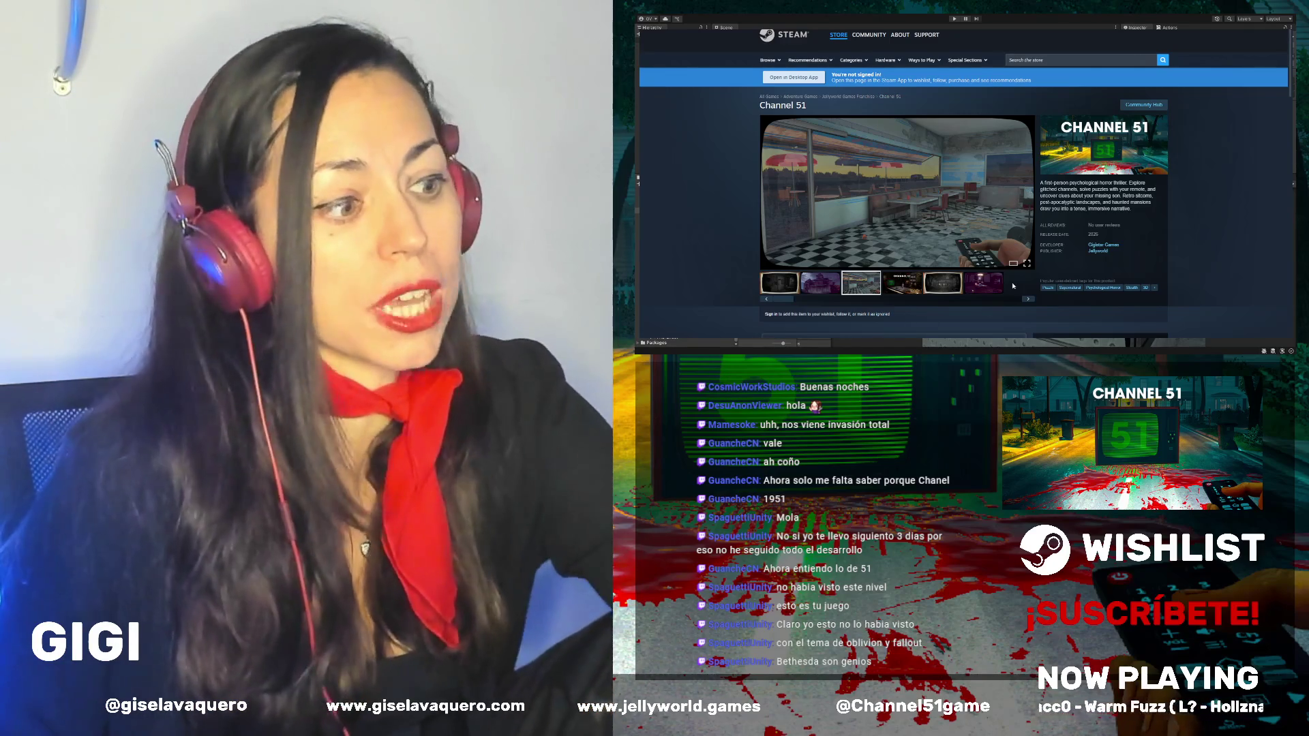
left_click(982, 283)
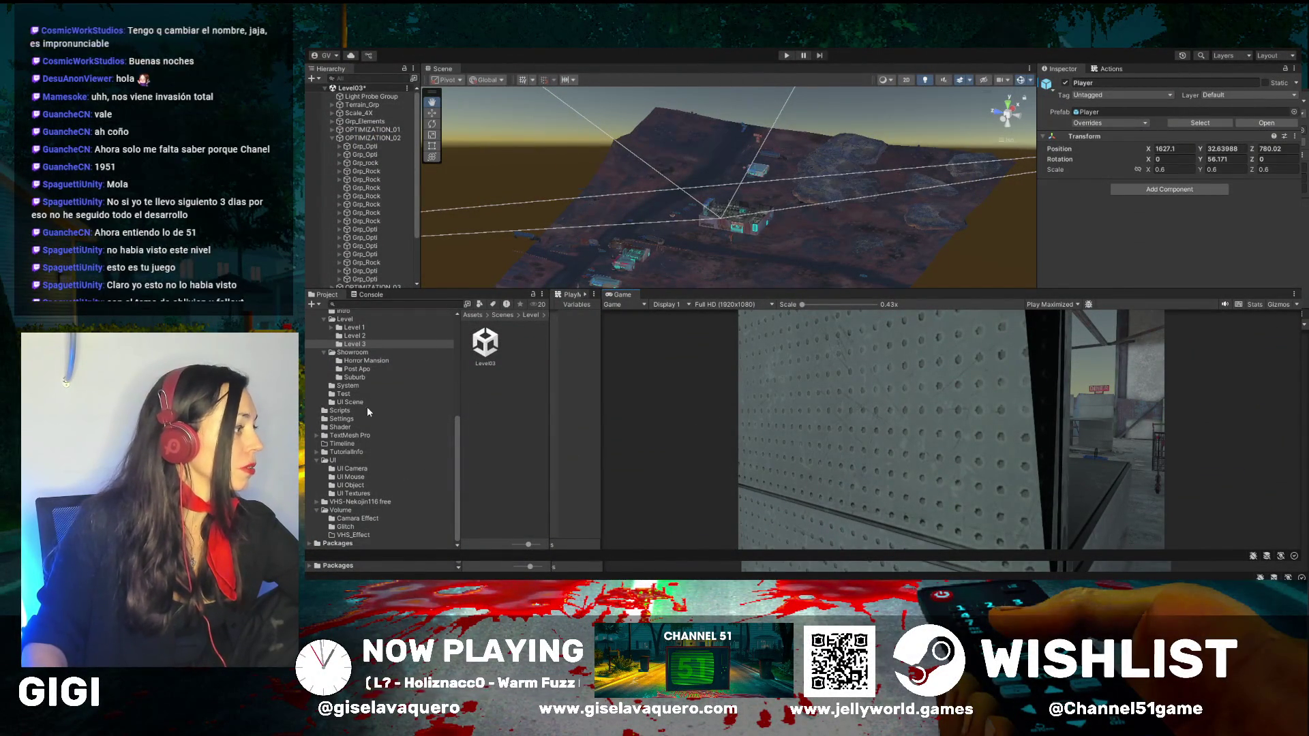
Step: Select the Level02 scene asset in the Level 2 folder to show it in the Inspector
left_click(354, 336)
left_click(486, 343)
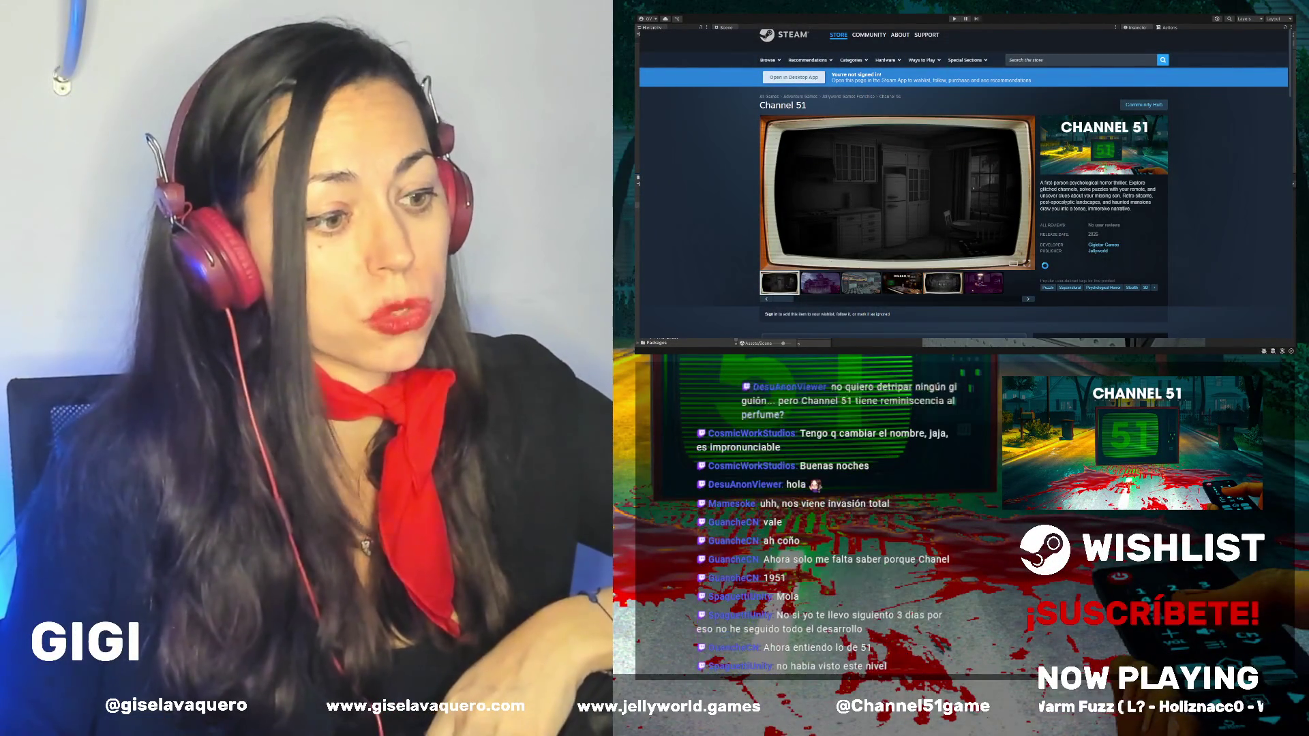
Step: View the fourth Channel 51 screenshot, preview the purple house one, then return to the fourth
left_click(902, 283)
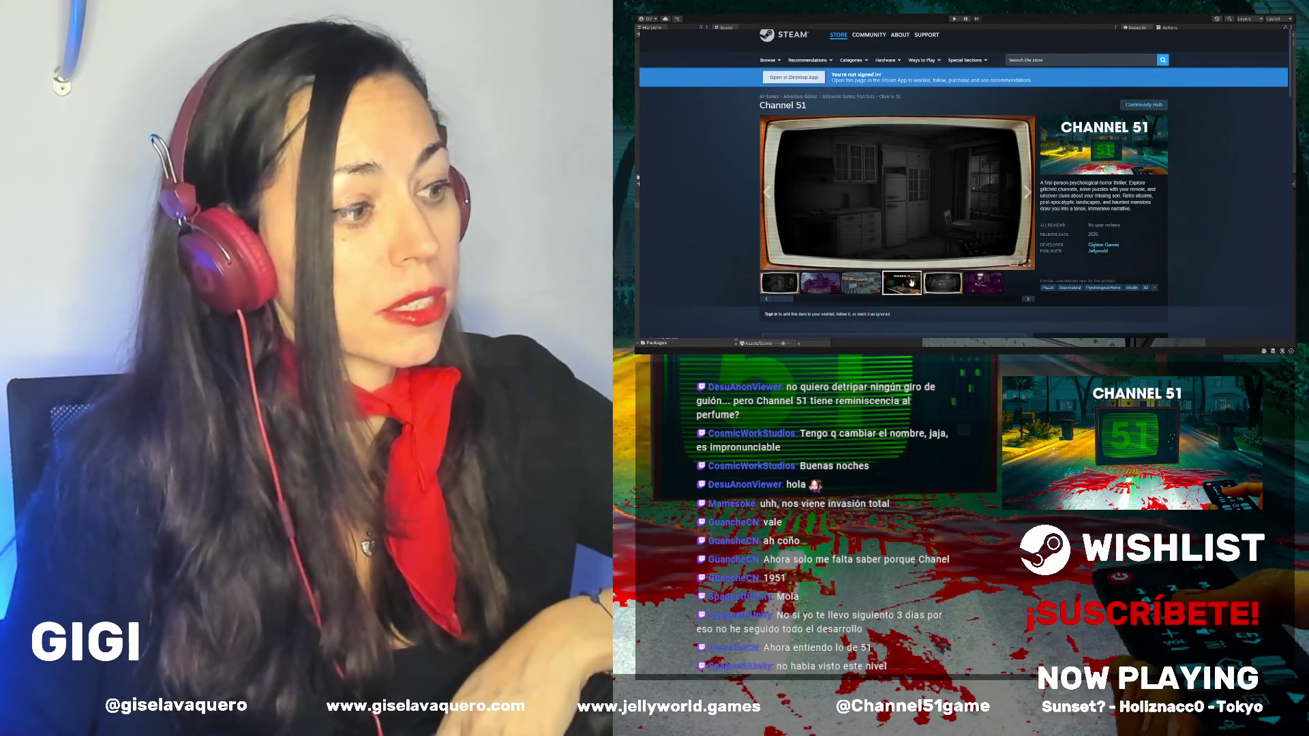
left_click(824, 290)
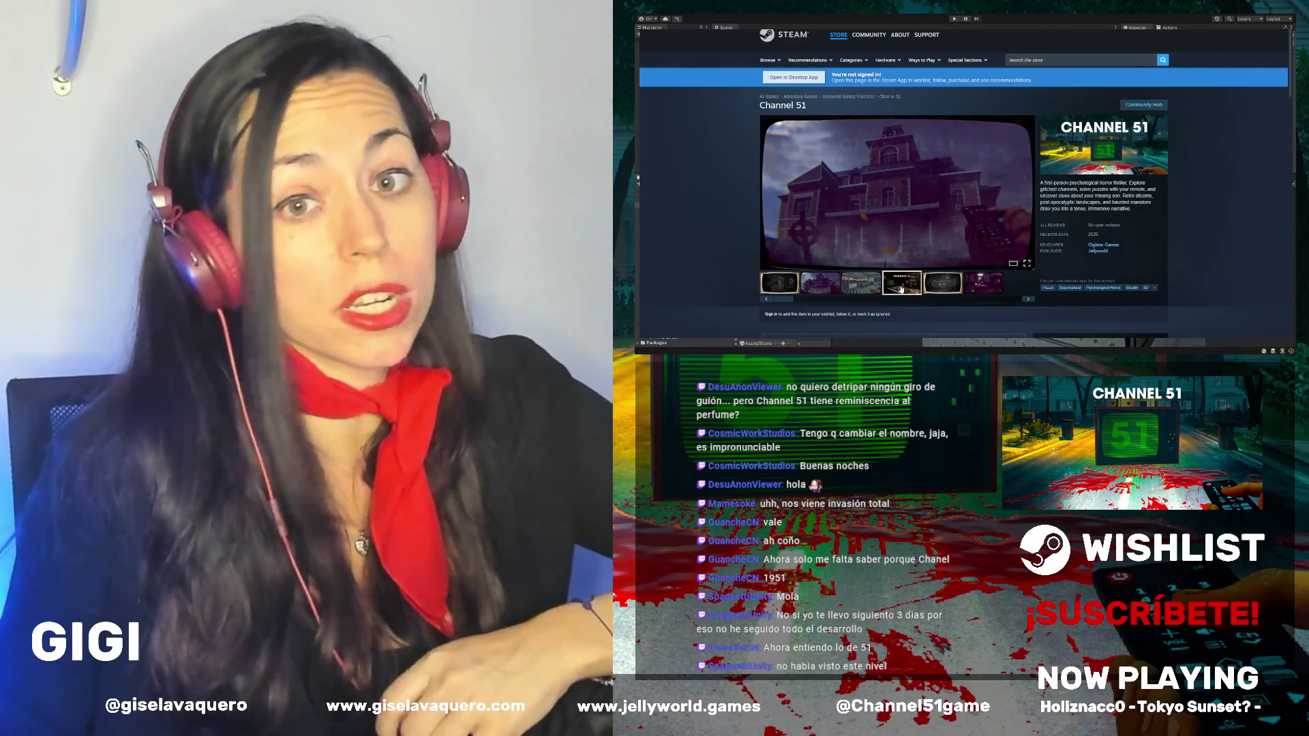
left_click(902, 289)
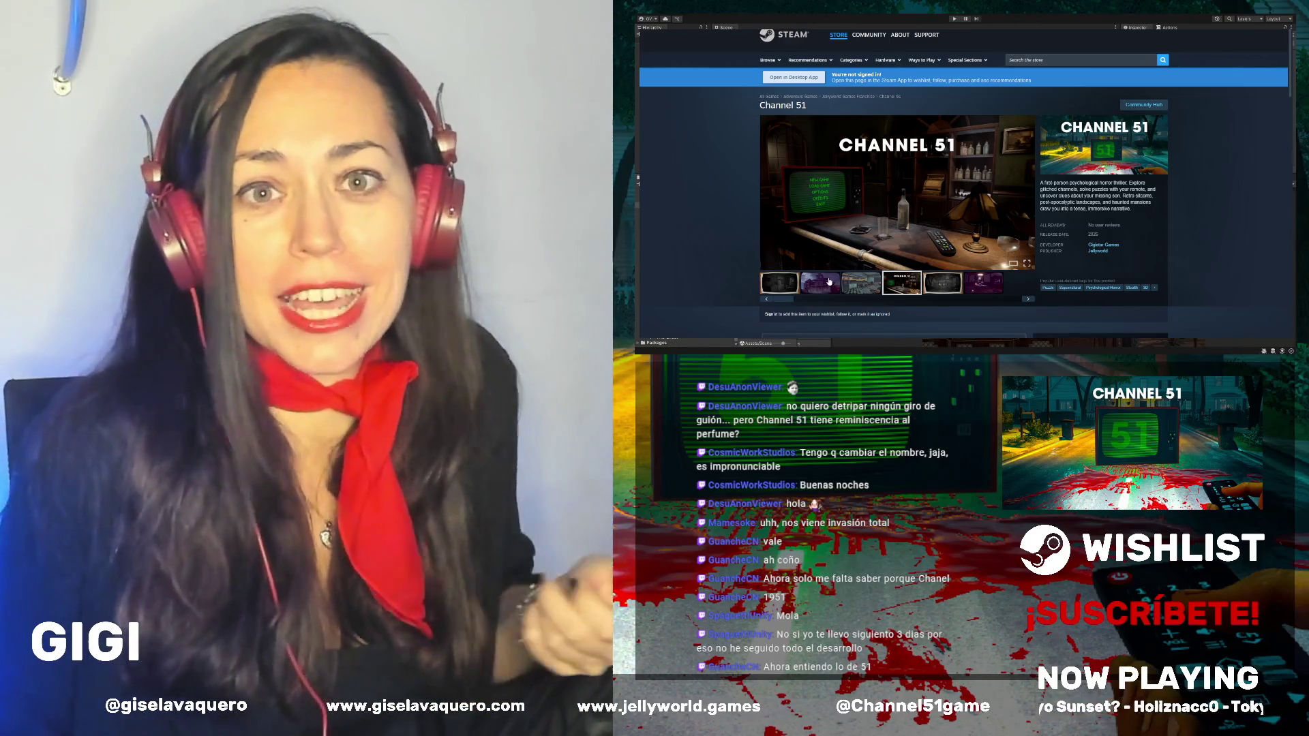
Step: Scroll the store page and view the third screenshot, then the dark kitchen screenshot
scroll(829, 282, "down", 1)
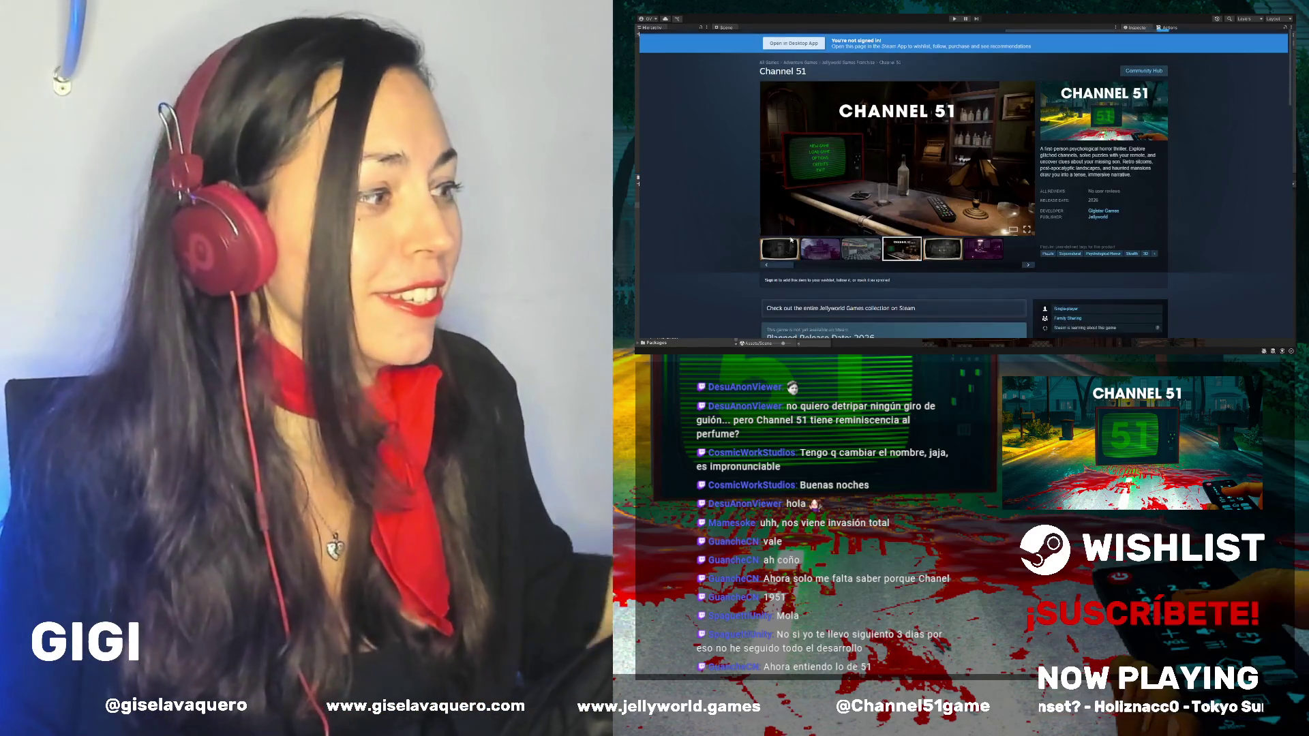
left_click(863, 255)
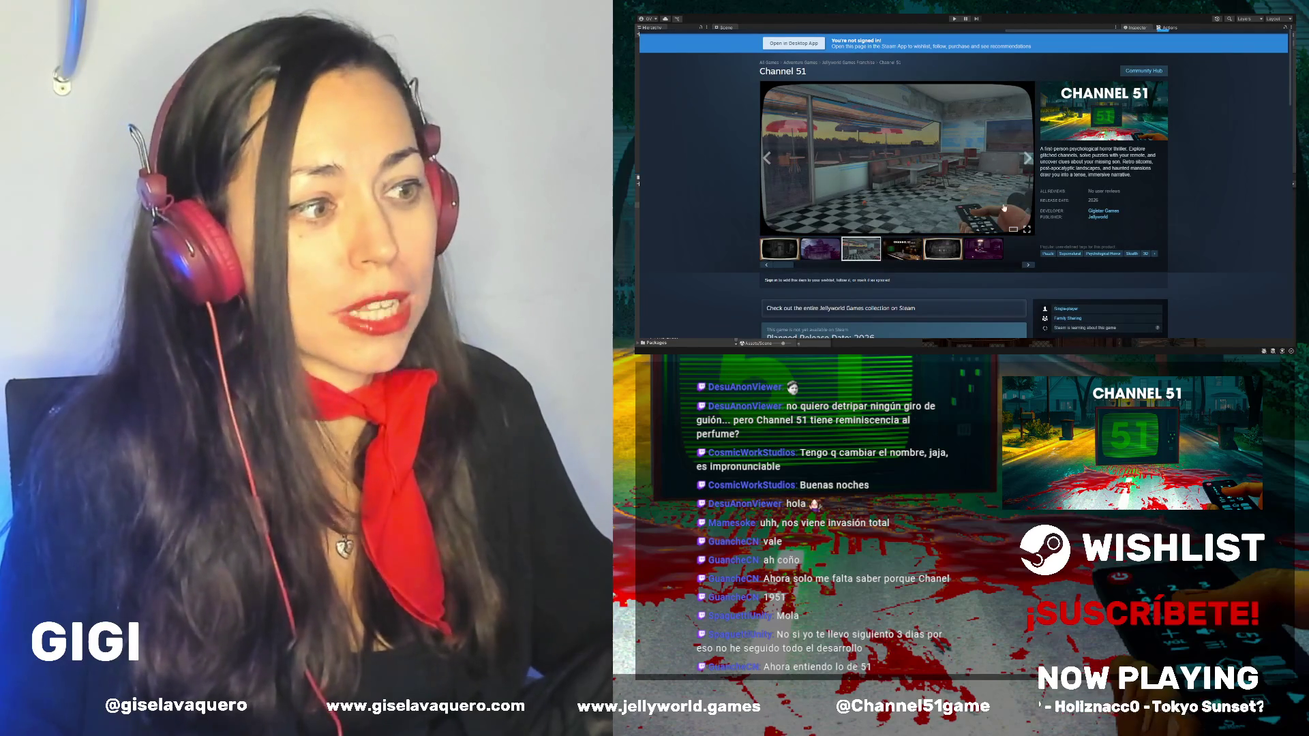
left_click(788, 249)
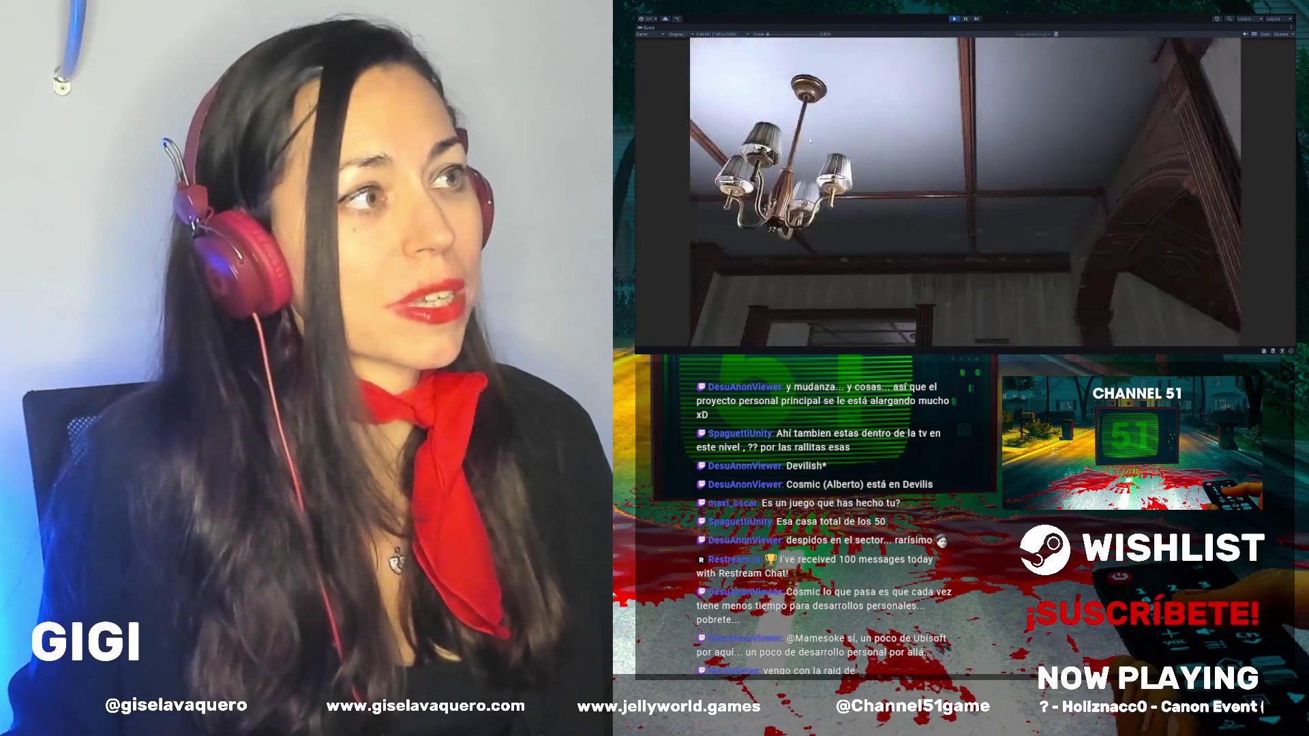
Step: Exit Play mode to stop the running game
left_click(954, 18)
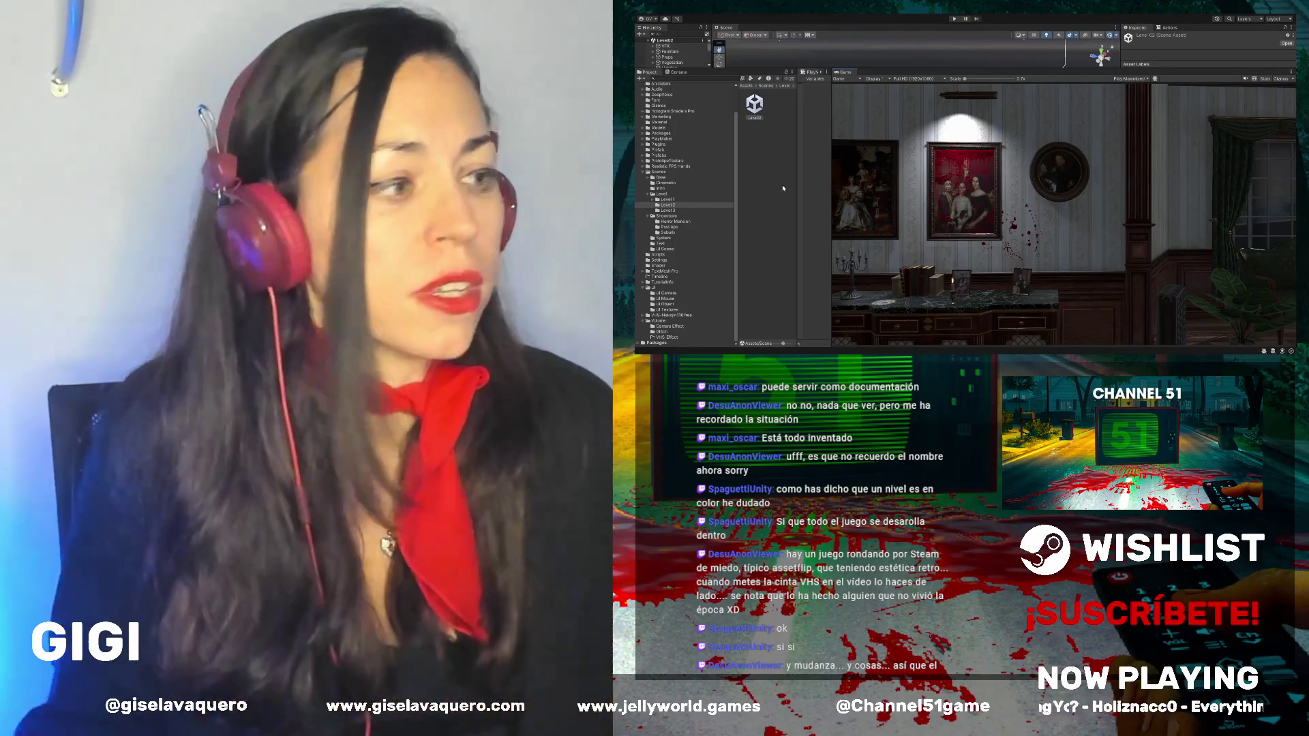
Step: Enlarge the PlayMaker and Scene panels, then focus on a wall Cube and orbit above the house
left_click_drag(796, 181, 761, 184)
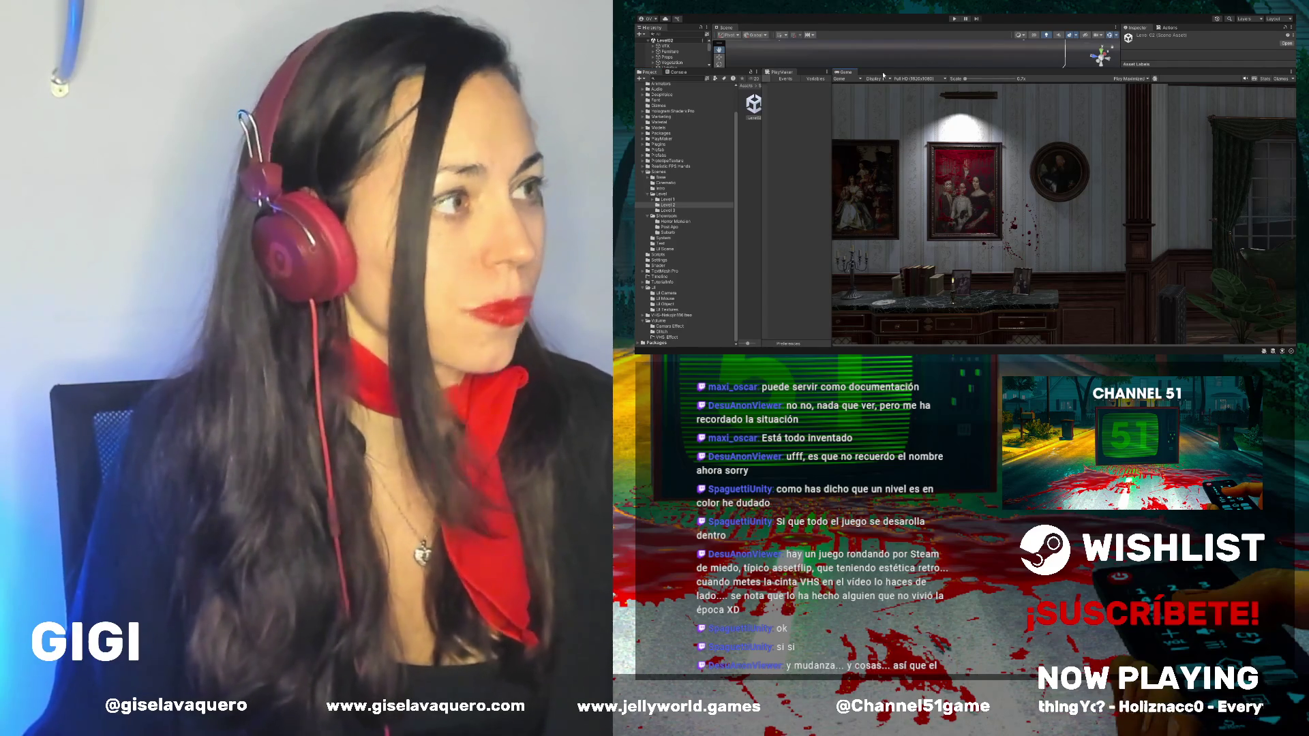
left_click_drag(884, 69, 884, 260)
left_click(673, 145)
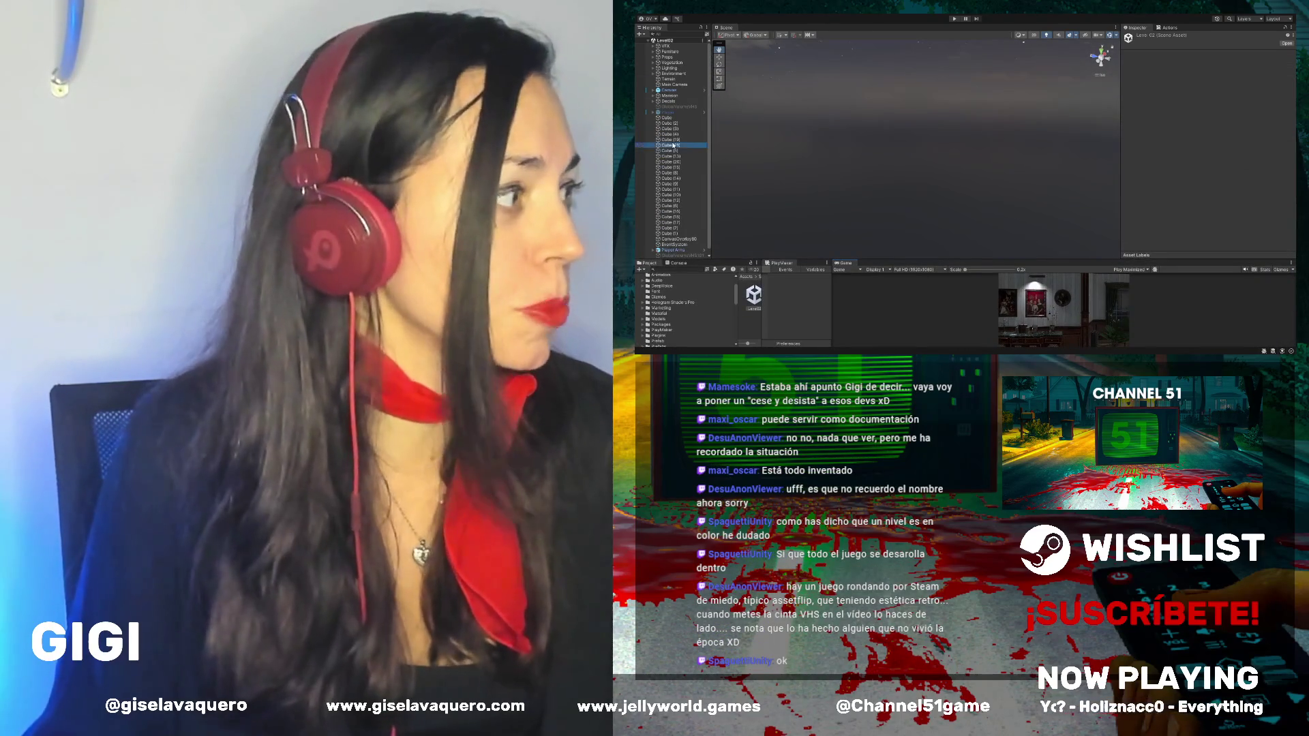
double_click(673, 146)
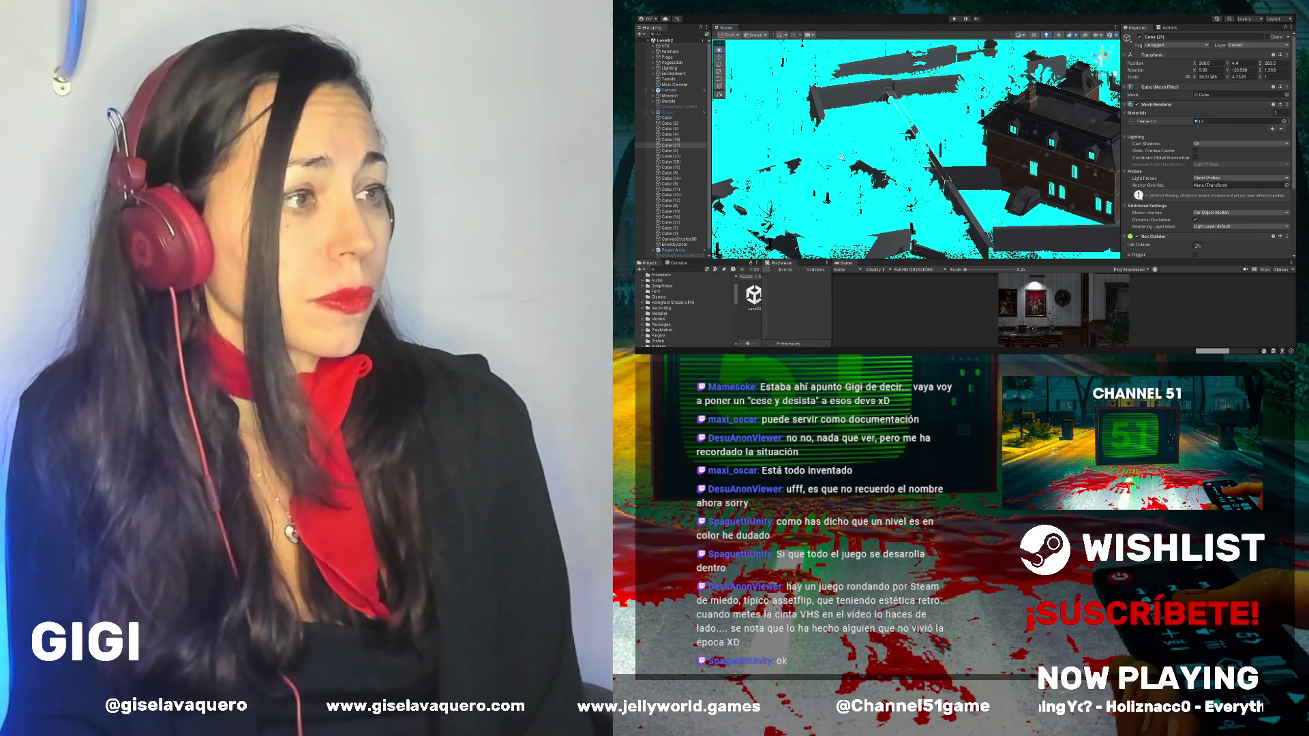
mouse_move(839, 145)
left_mouse_down()
mouse_move(979, 171)
mouse_move(925, 145)
mouse_move(905, 155)
left_mouse_up()
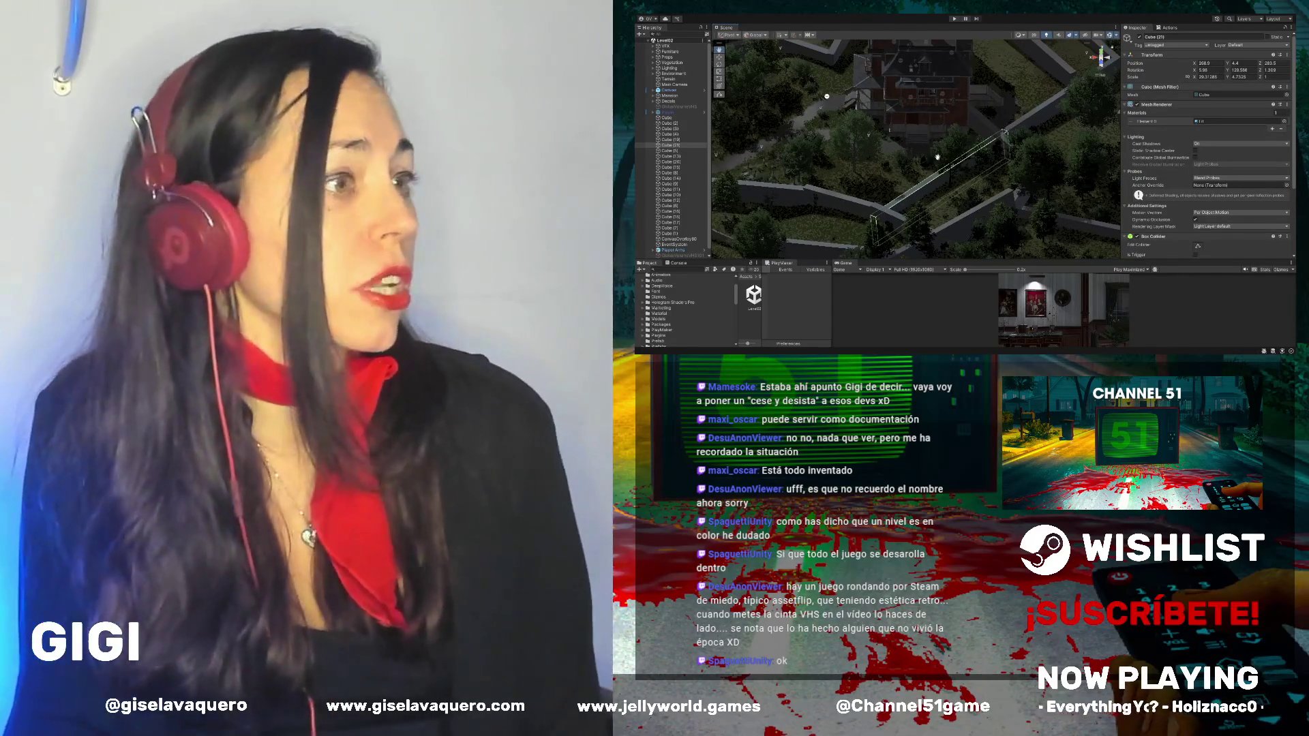
Step: With the Move tool, select wall Cube (19) and the Terrain, orbiting around the mansion
left_click(719, 58)
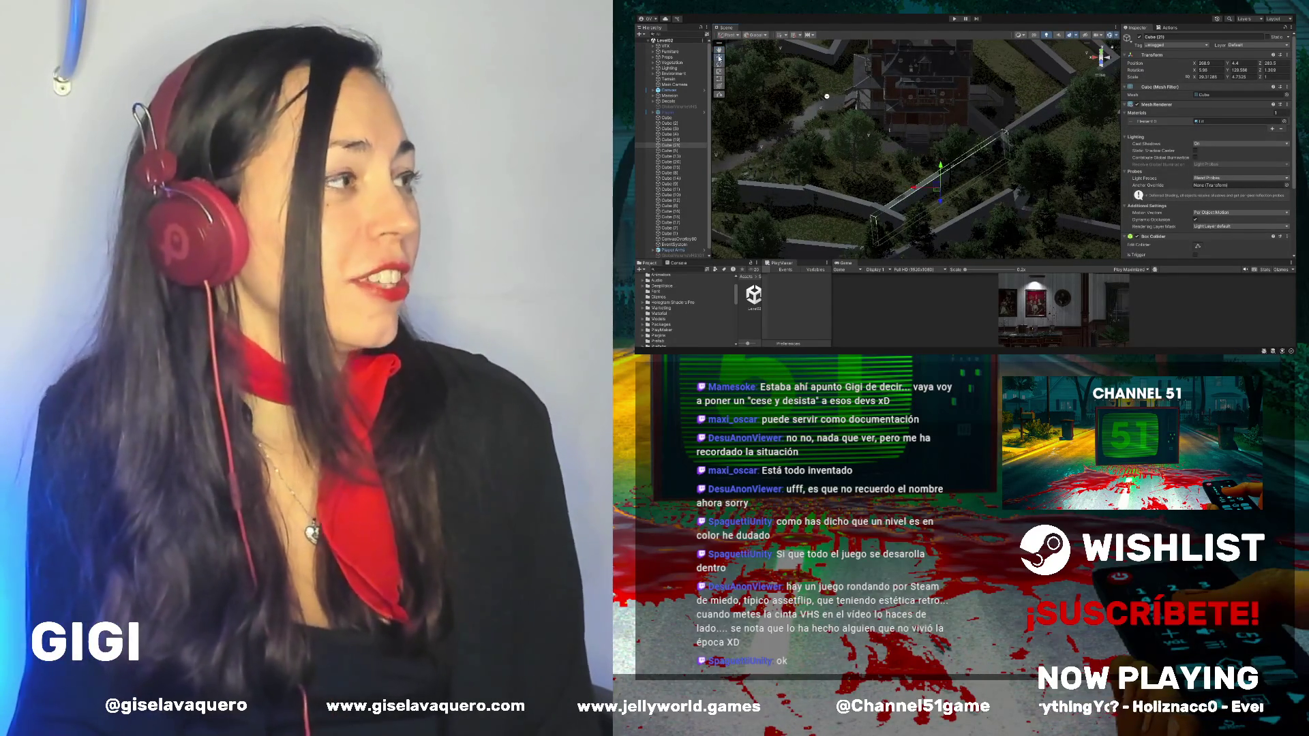
left_click(1019, 123)
left_click(979, 163)
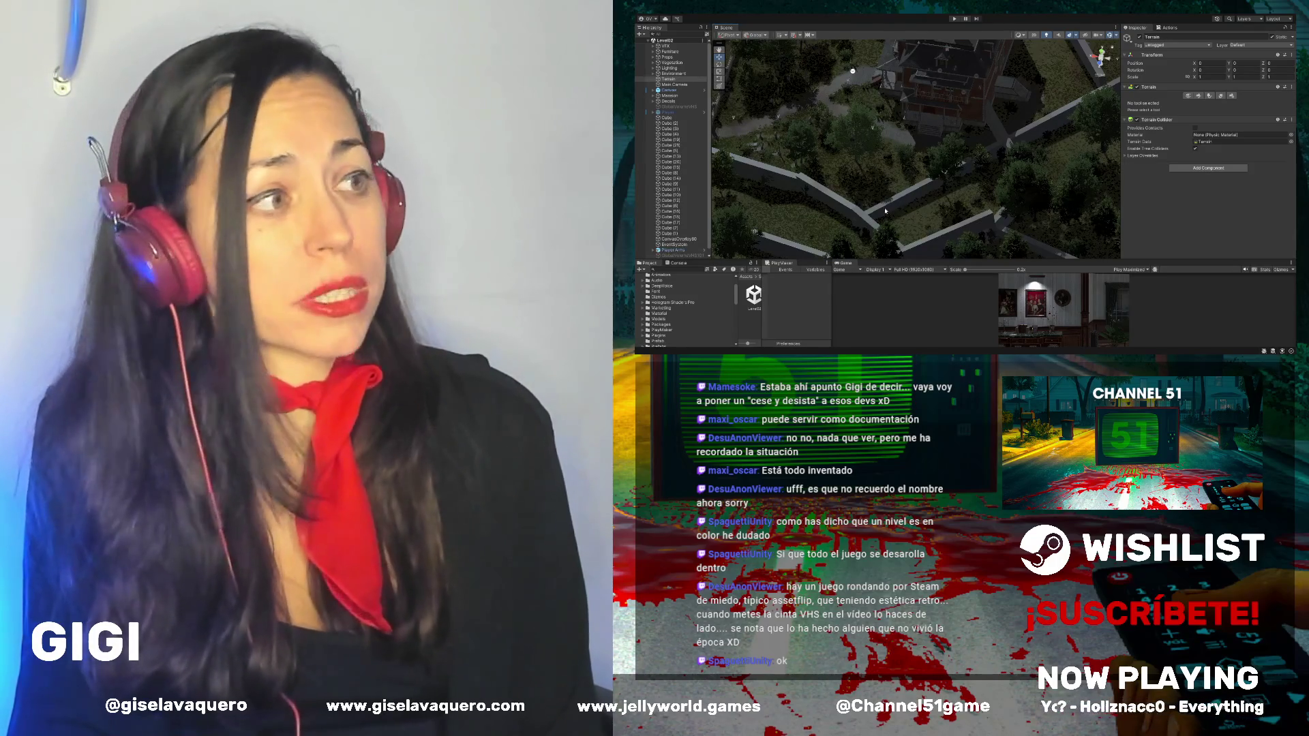
scroll(942, 83, "up", 2)
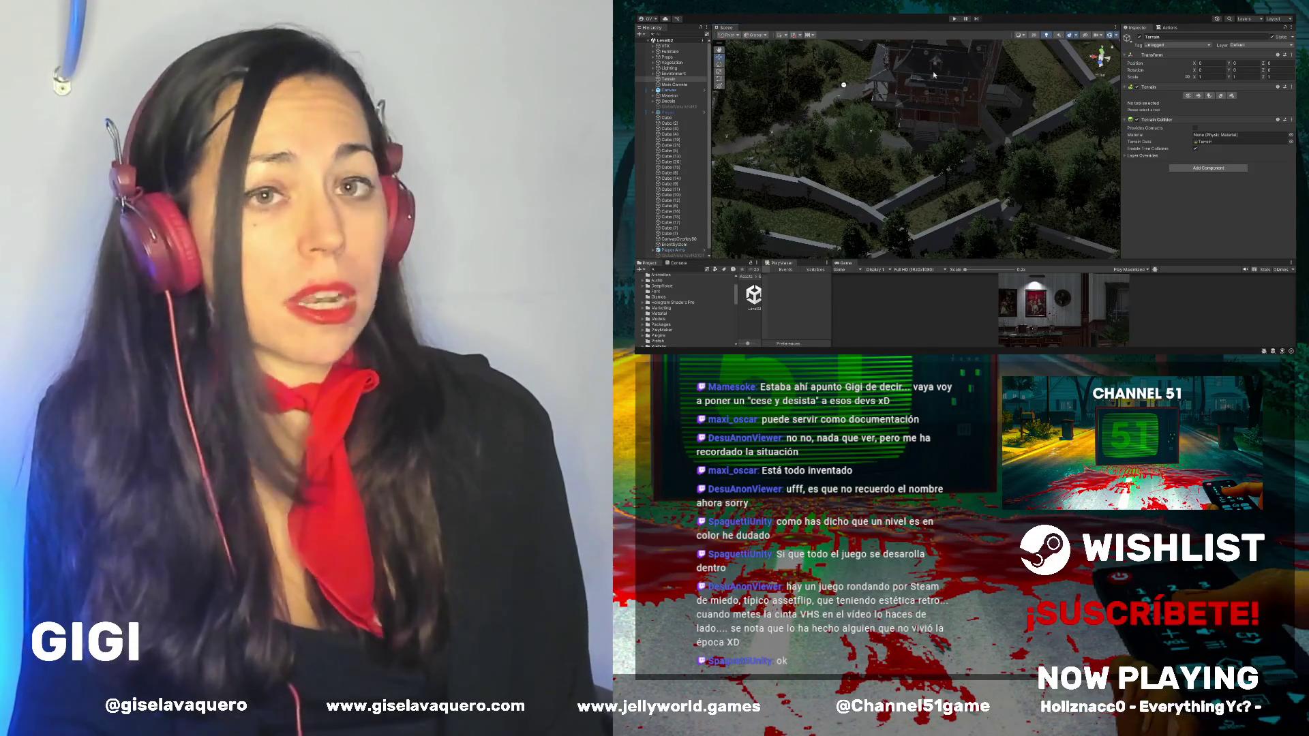
left_click_drag(934, 75, 947, 94)
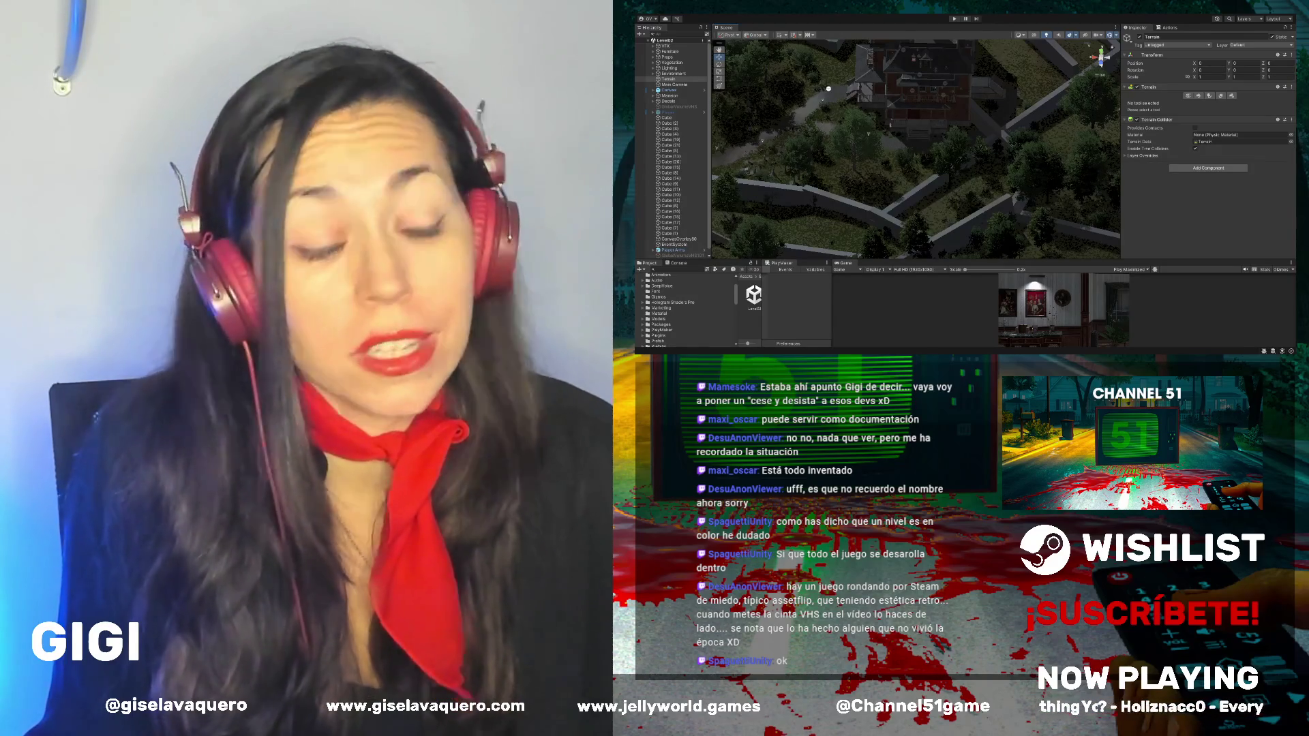
mouse_move(886, 150)
left_mouse_down()
mouse_move(982, 159)
mouse_move(927, 170)
left_mouse_up()
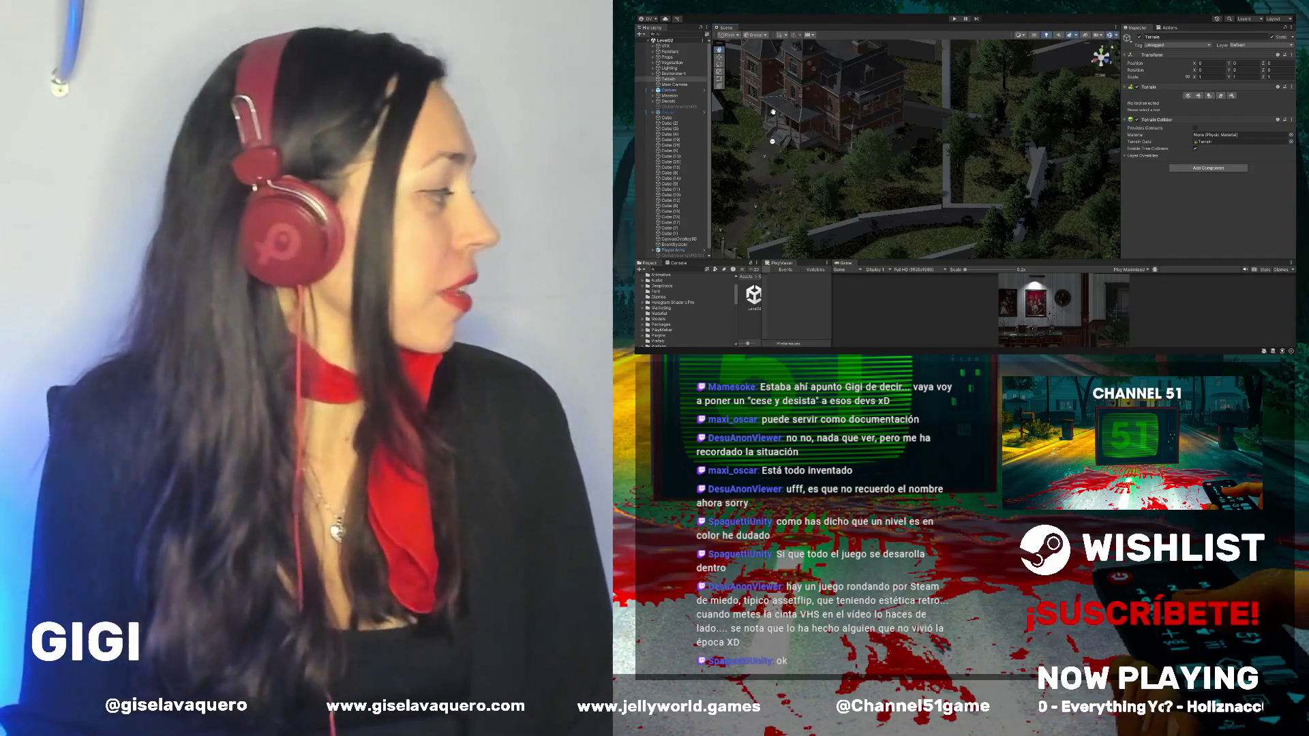
Step: Pan and zoom the Scene view onto the mansion's columned front porch
left_click_drag(823, 144, 915, 169)
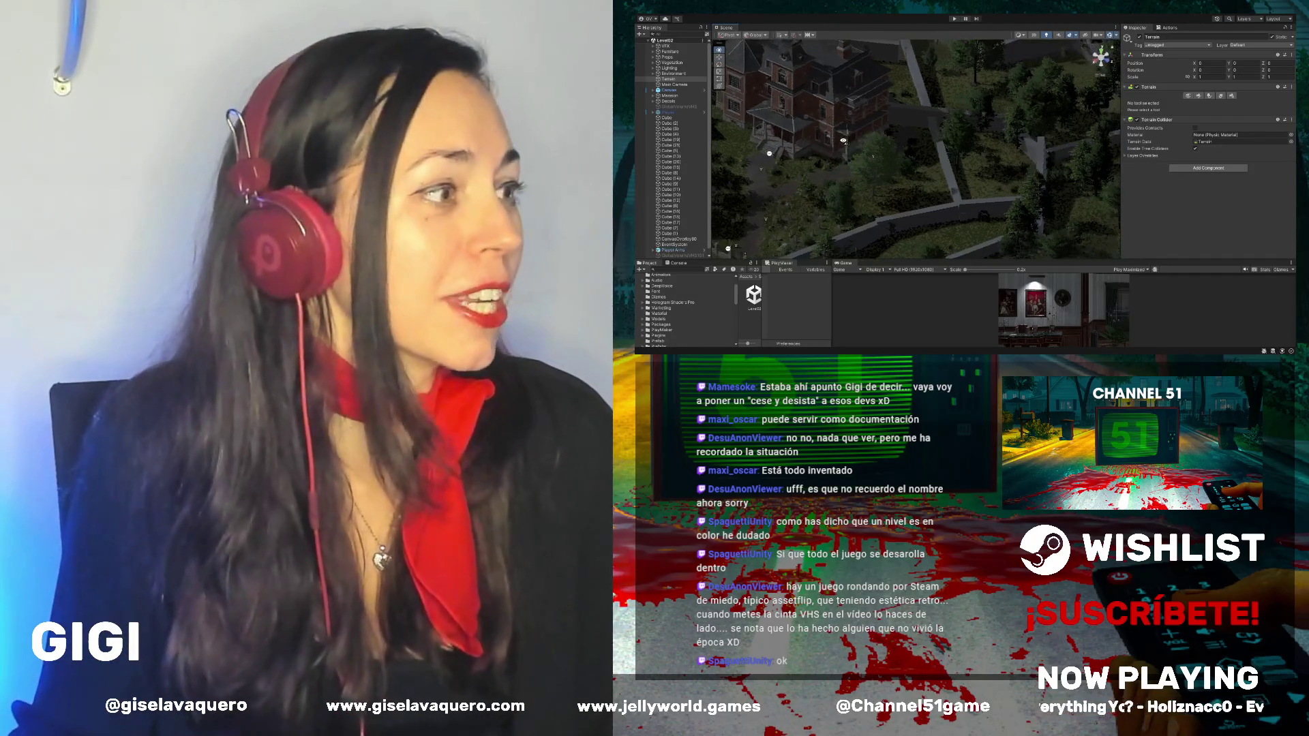
scroll(915, 169, "up", 5)
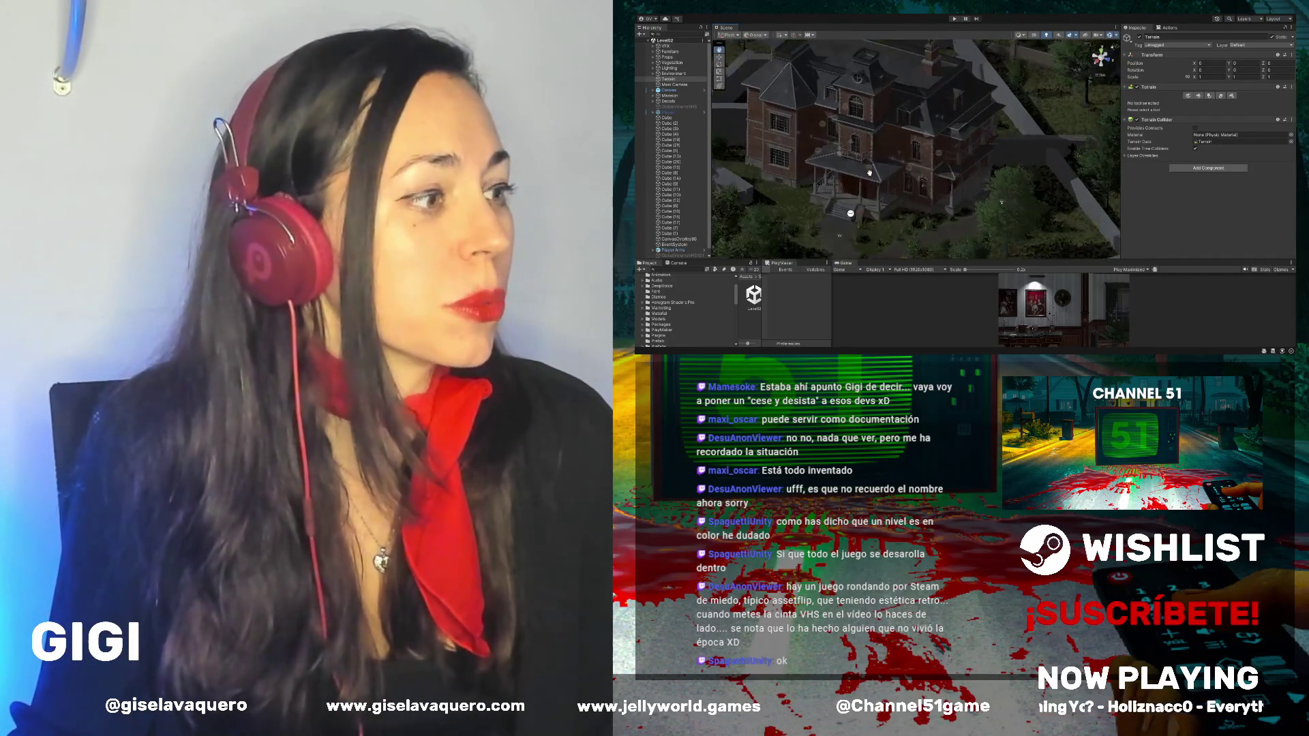
scroll(908, 177, "up", 5)
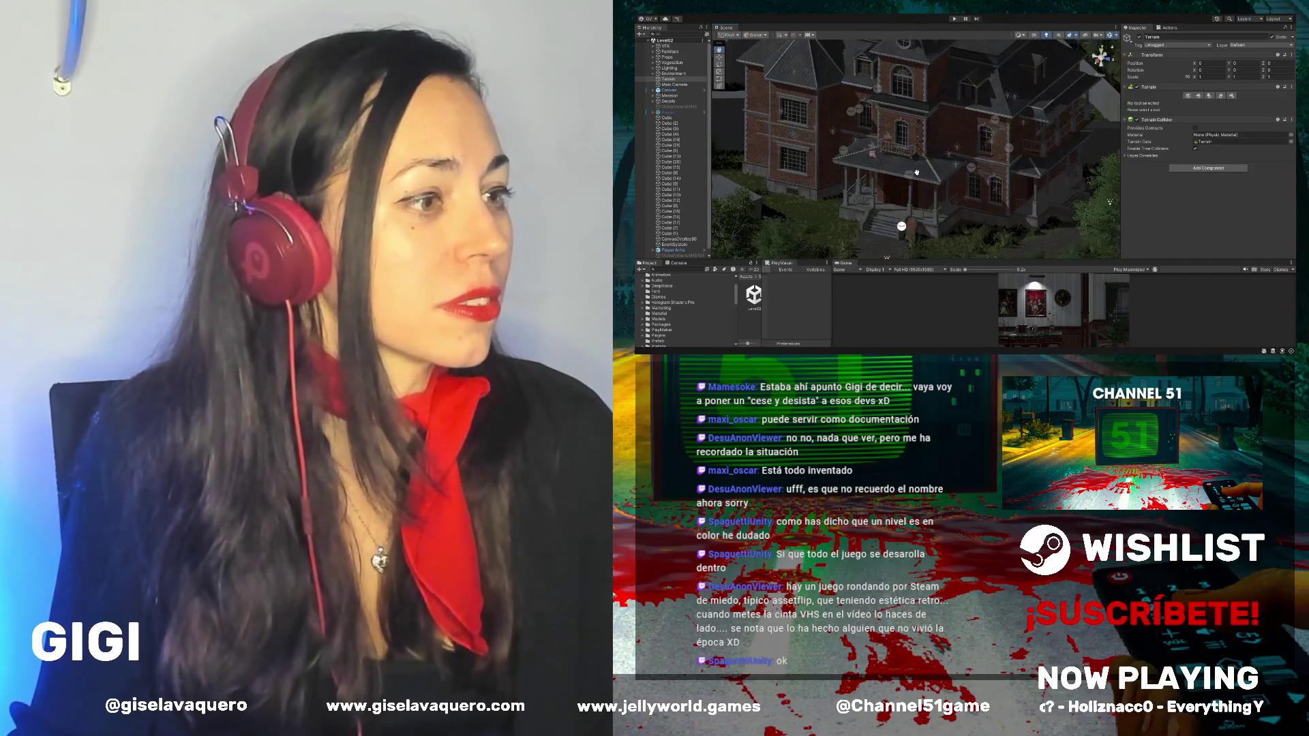
left_click_drag(917, 142, 916, 183)
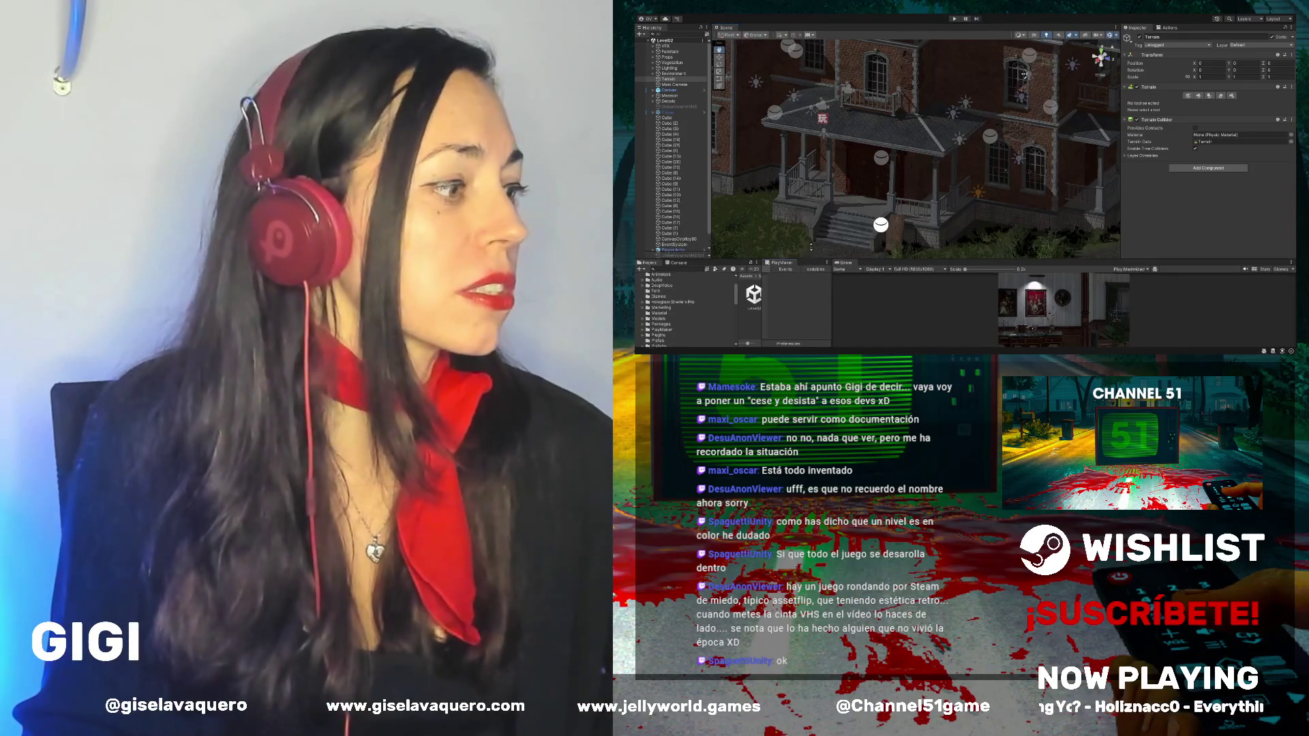
Step: Enlarge the lower panels and widen the PlayMaker and Project panels
left_click_drag(777, 260, 805, 195)
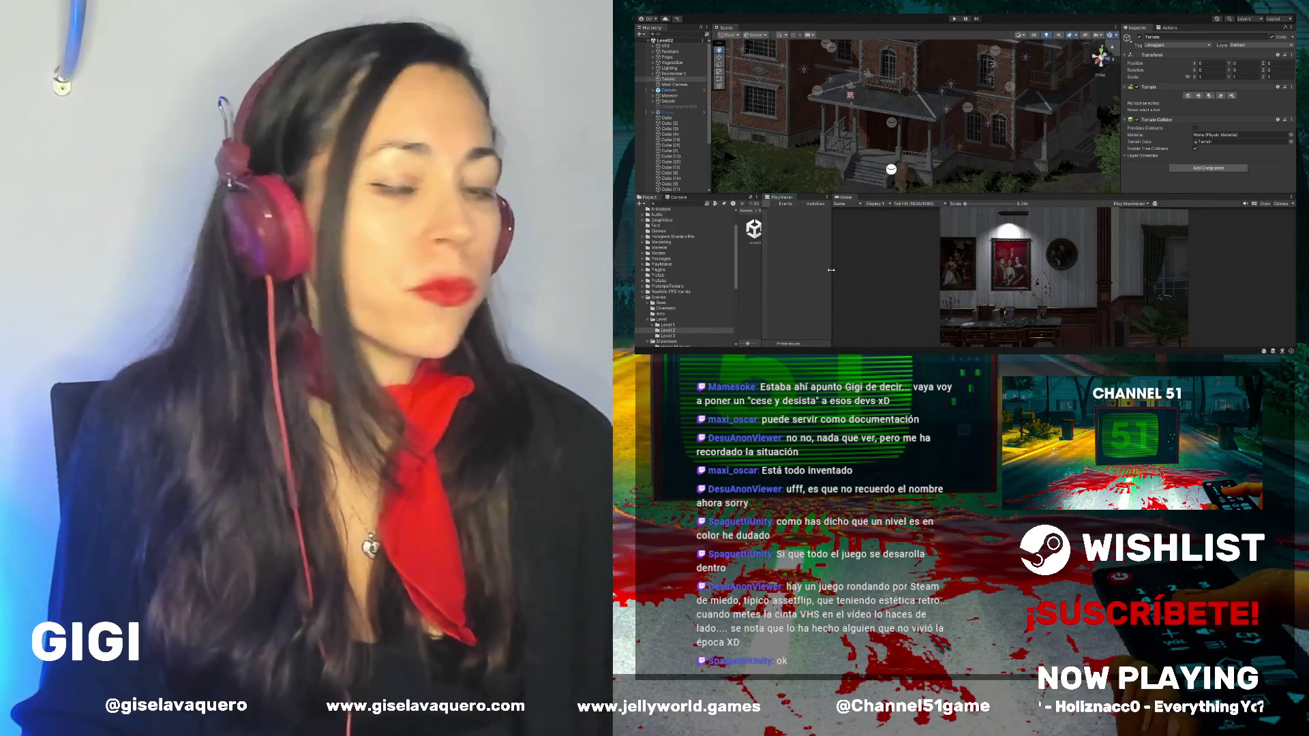
left_click_drag(831, 270, 900, 273)
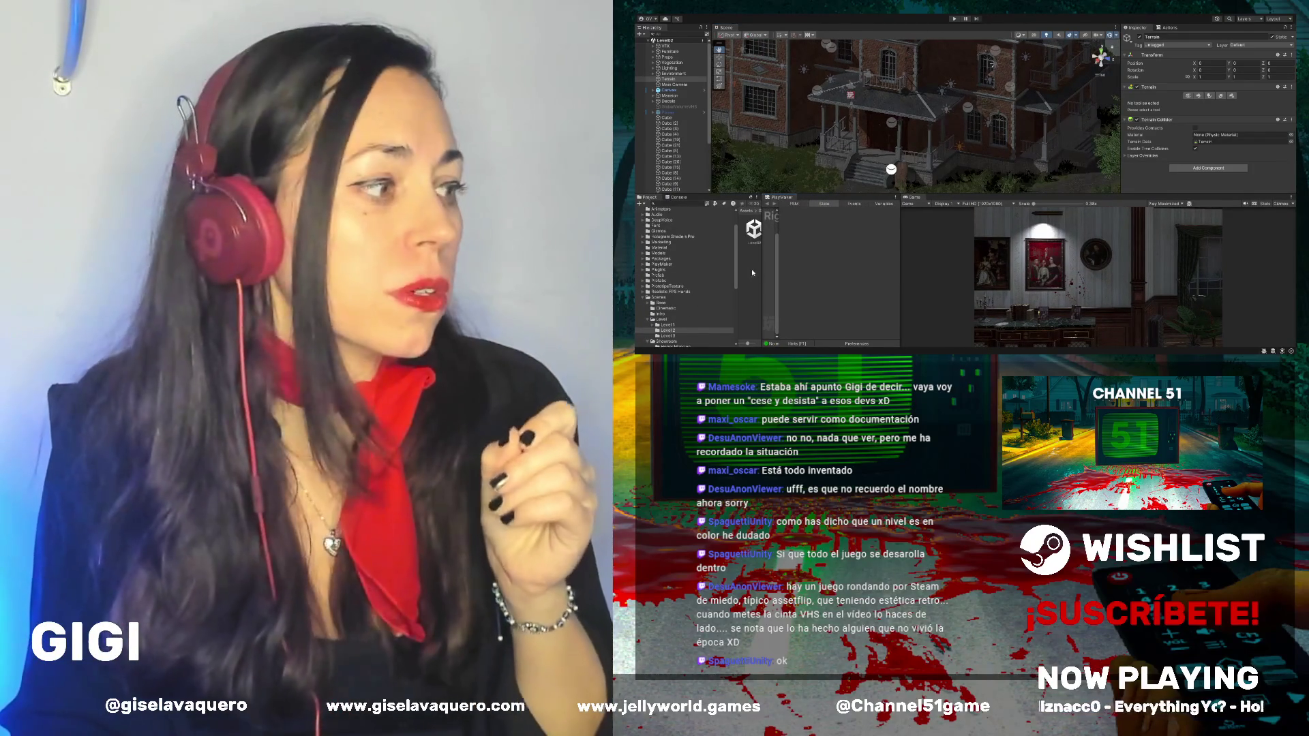
left_click_drag(761, 270, 810, 286)
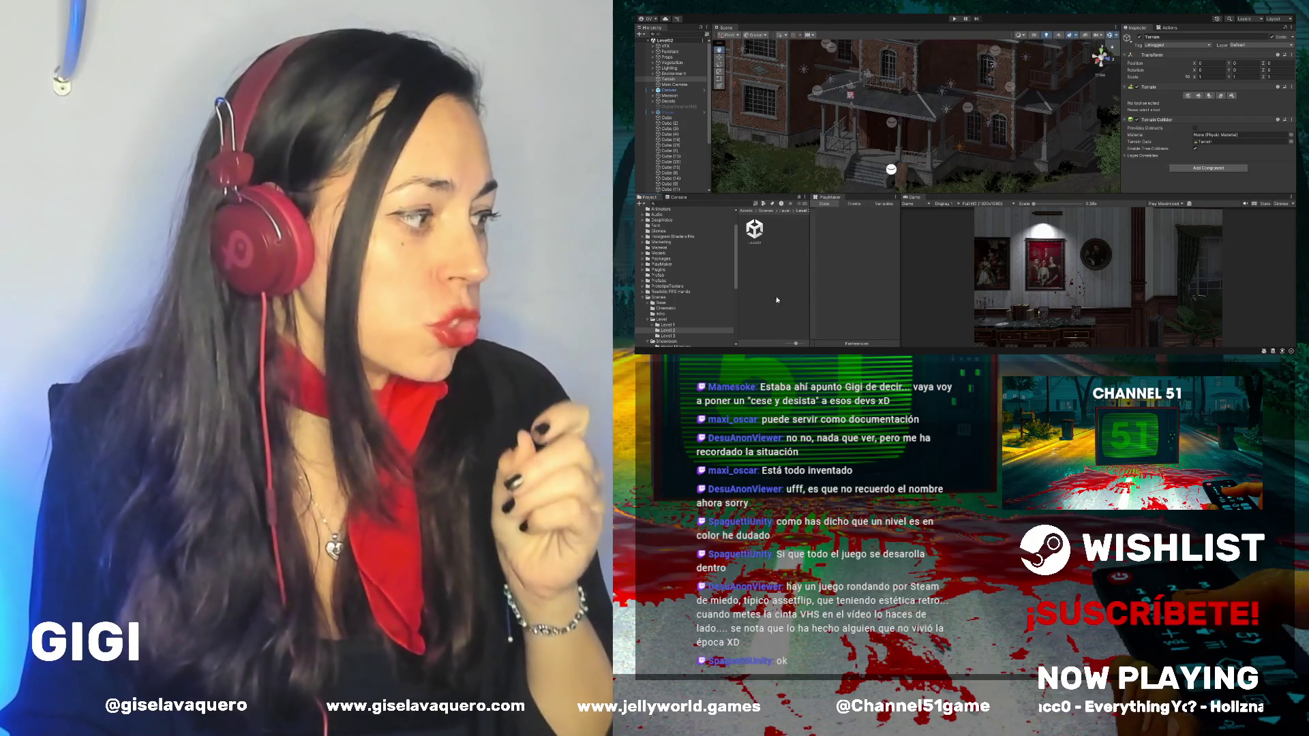
Step: Open the Level01a scene from the Level 1 folder and enlarge the Game view
left_click(672, 325)
left_click(788, 232)
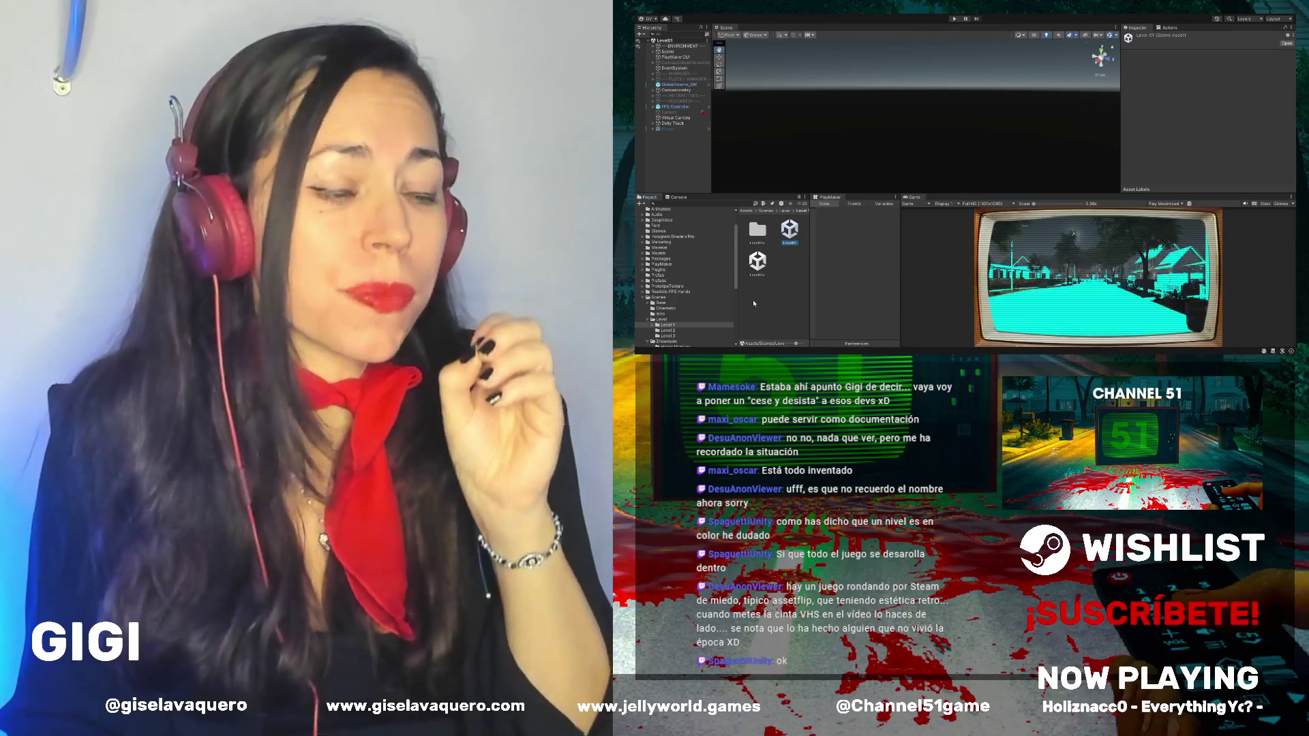
double_click(767, 266)
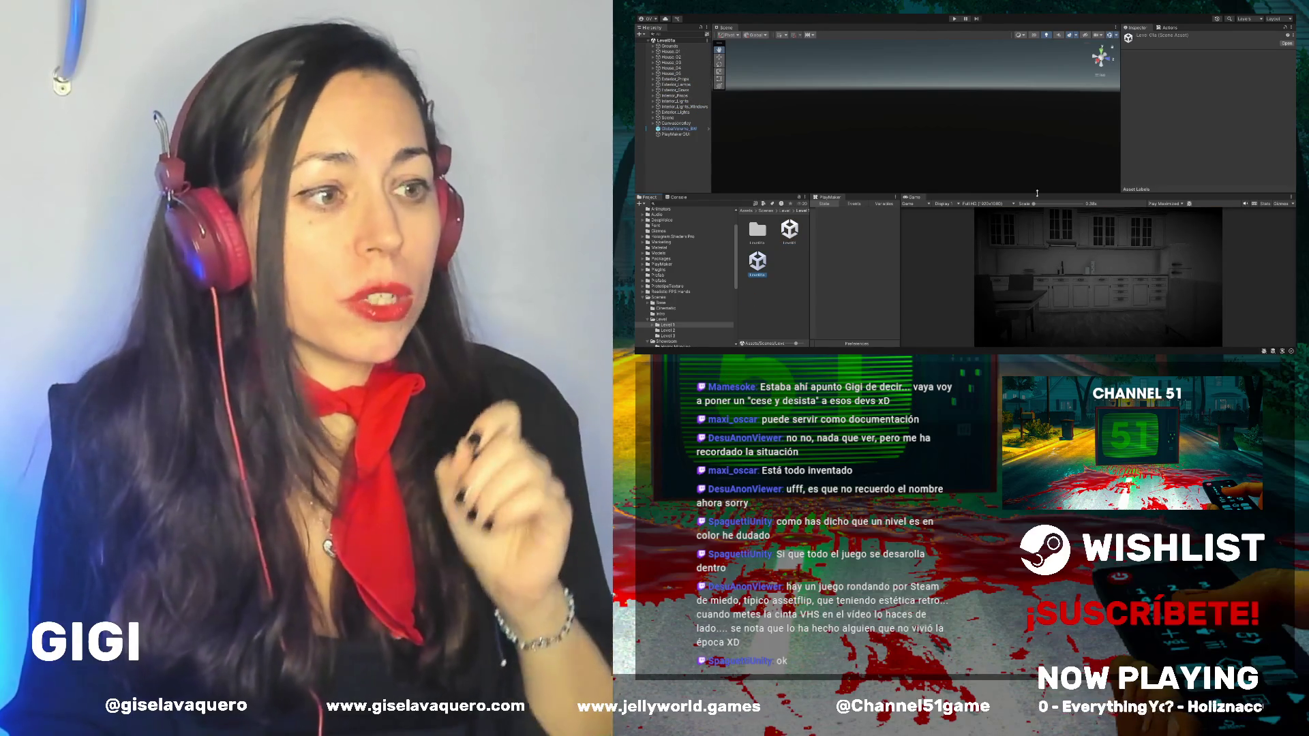
left_click_drag(1085, 194, 1083, 75)
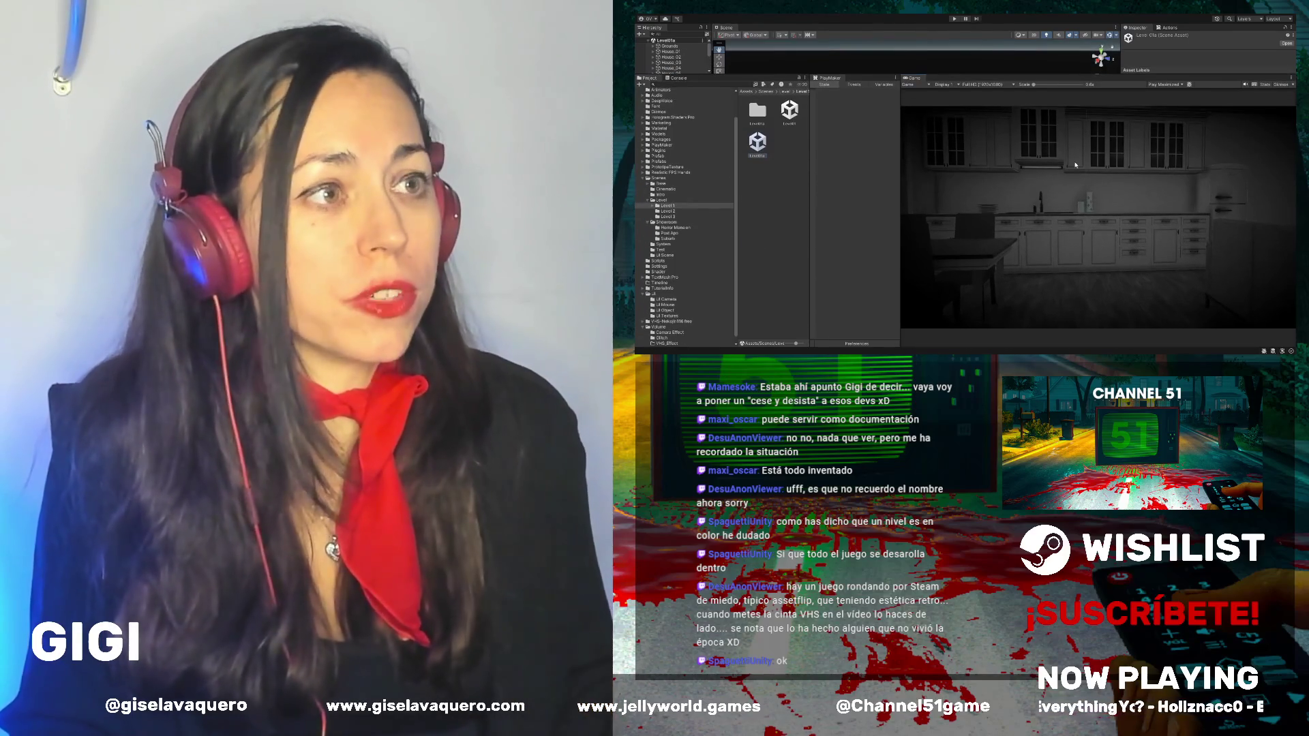
Step: Play-test Level01a, walking the player forward through the kitchen to an outside wall
left_click(954, 19)
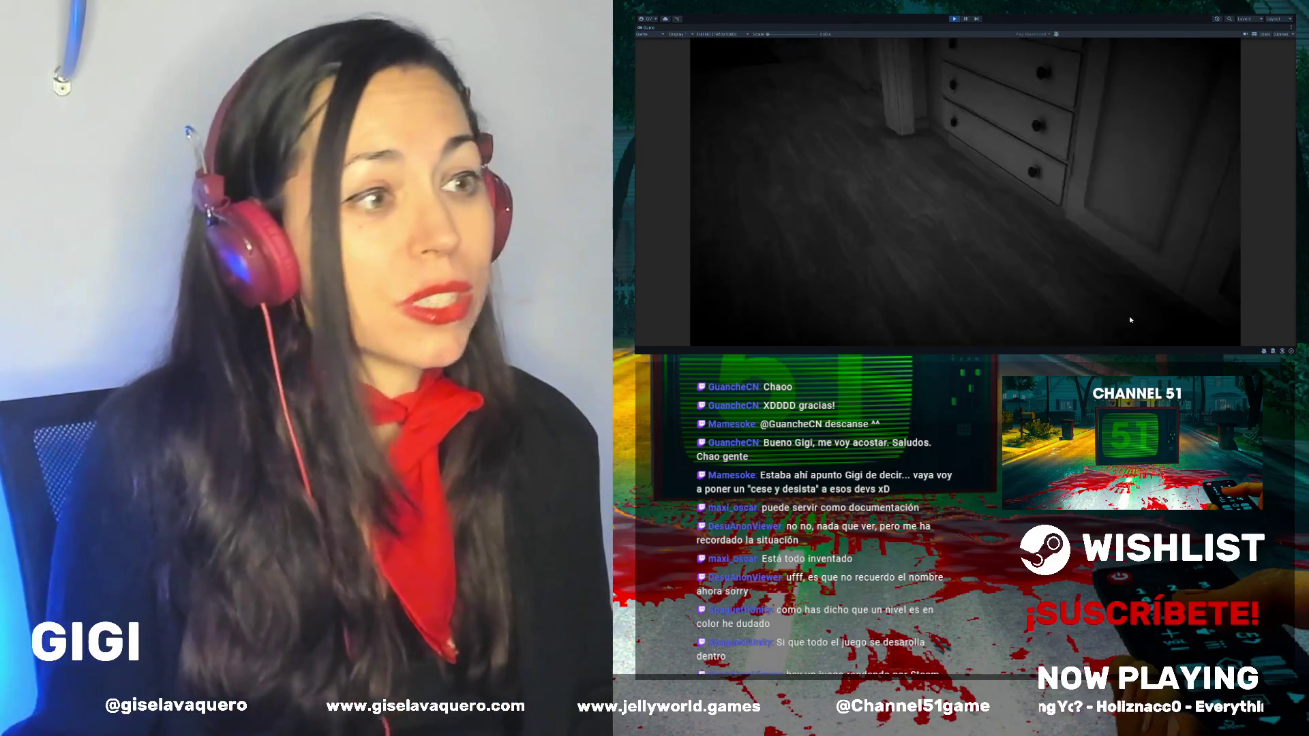
mouse_move(1084, 242)
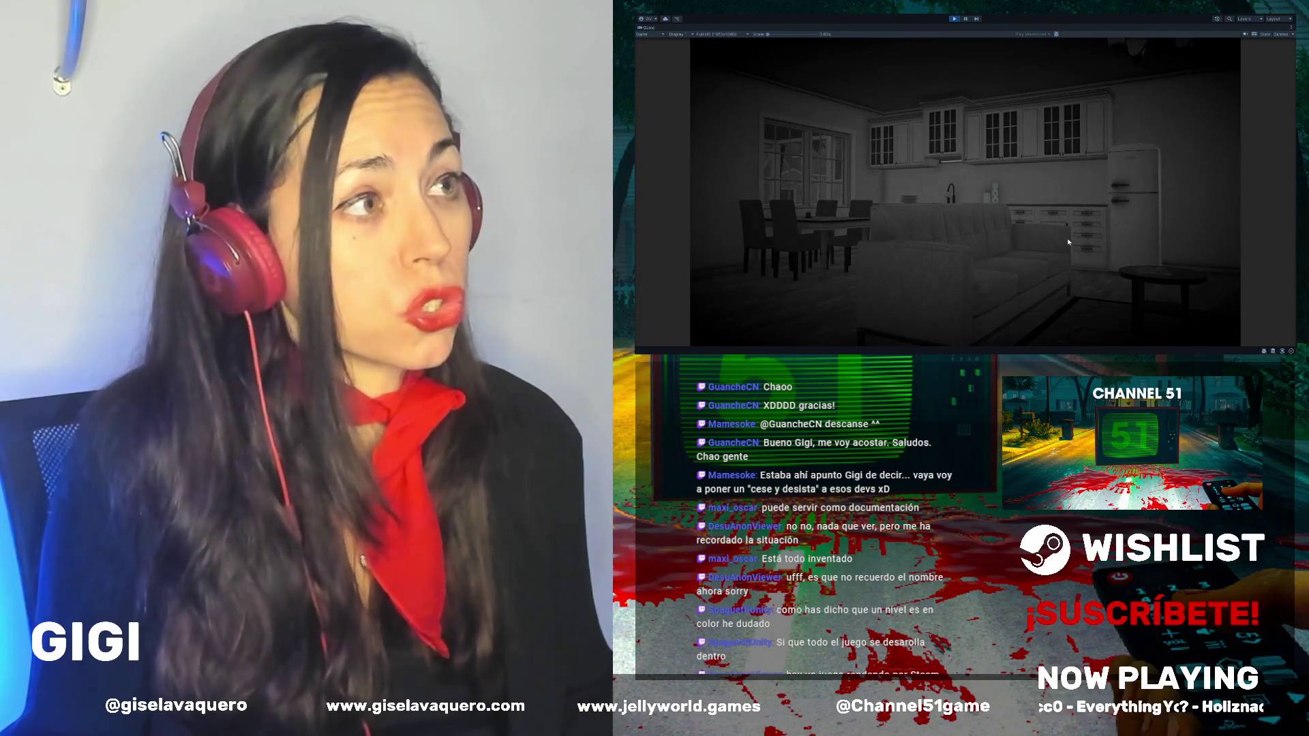
mouse_move(1037, 81)
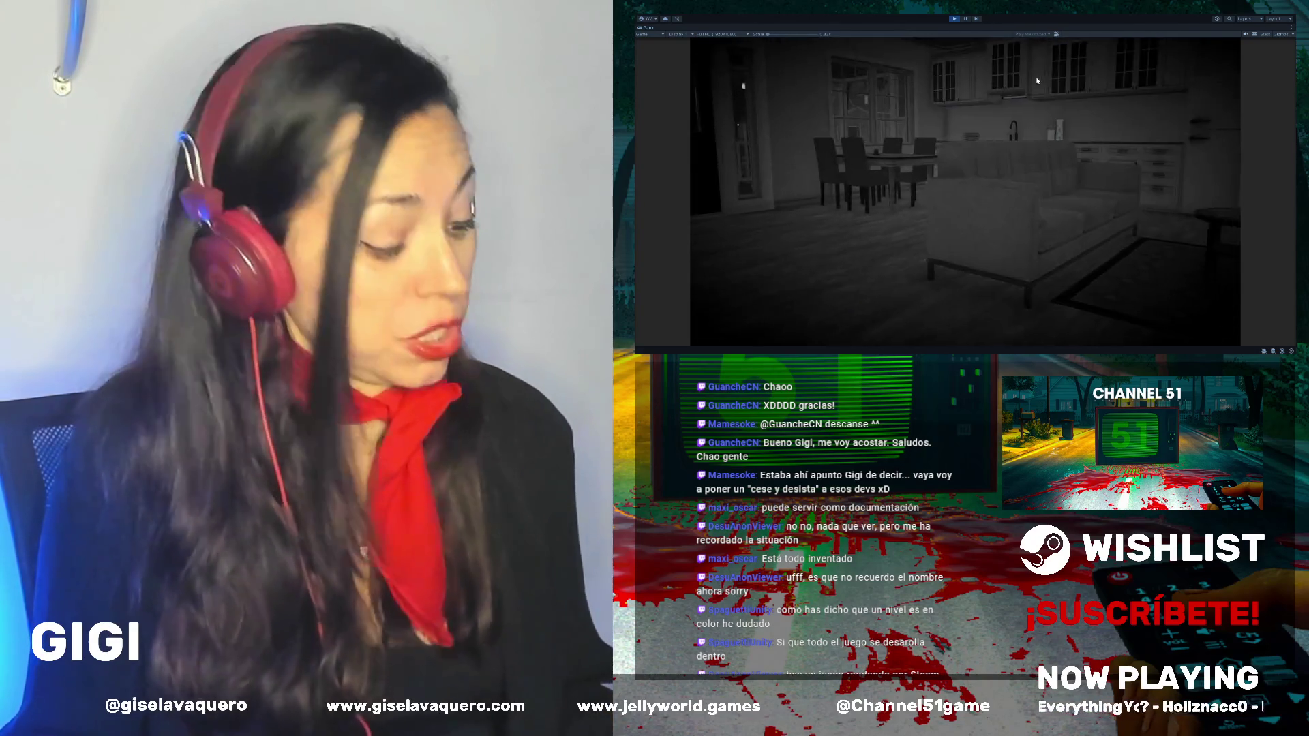
key("w")
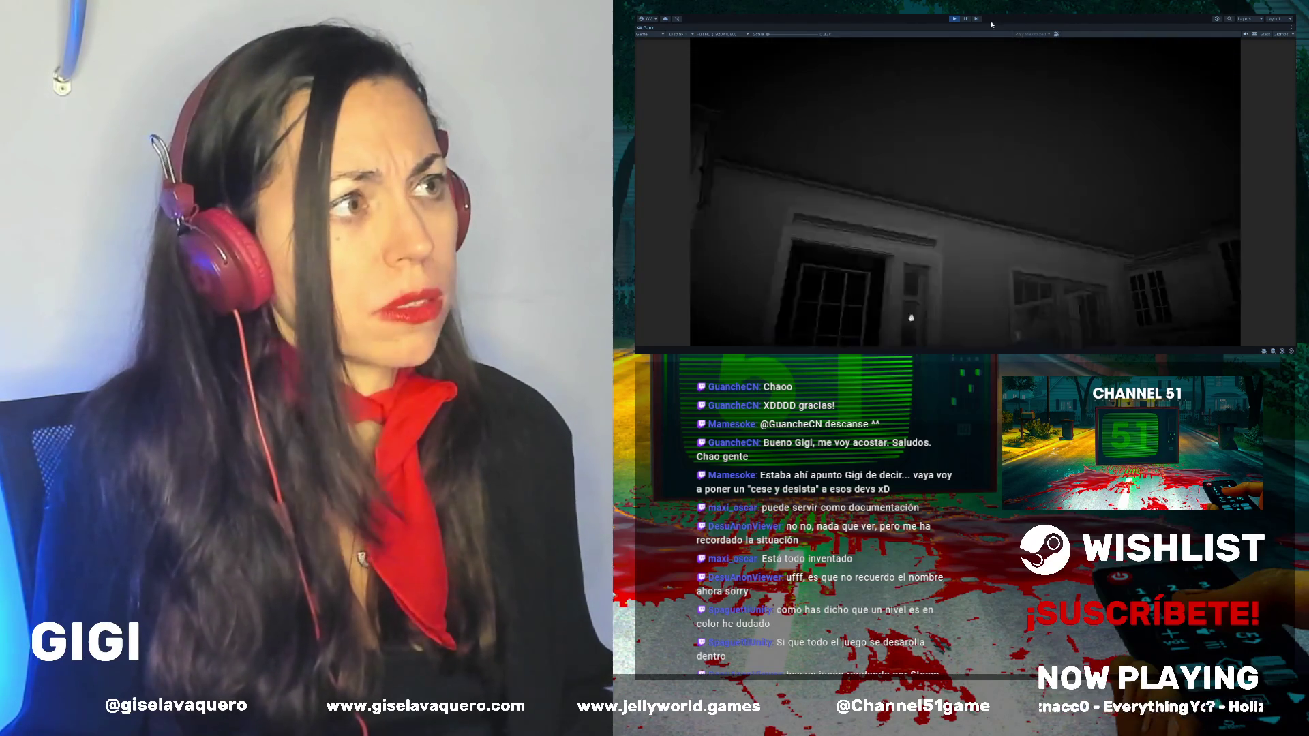
Step: Exit Play mode, resize the Scene, Project and Game panels, and bring Unity back over the Steam page
left_click(956, 19)
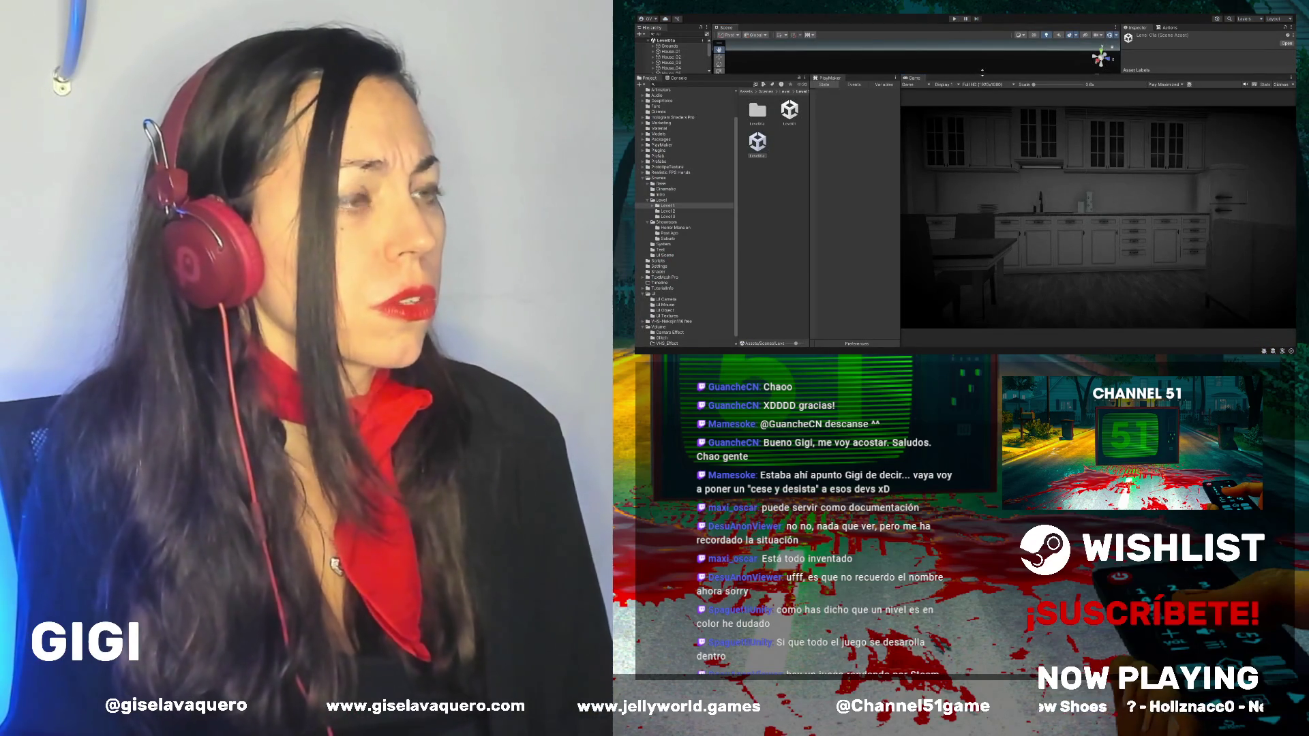
left_click_drag(981, 73, 961, 180)
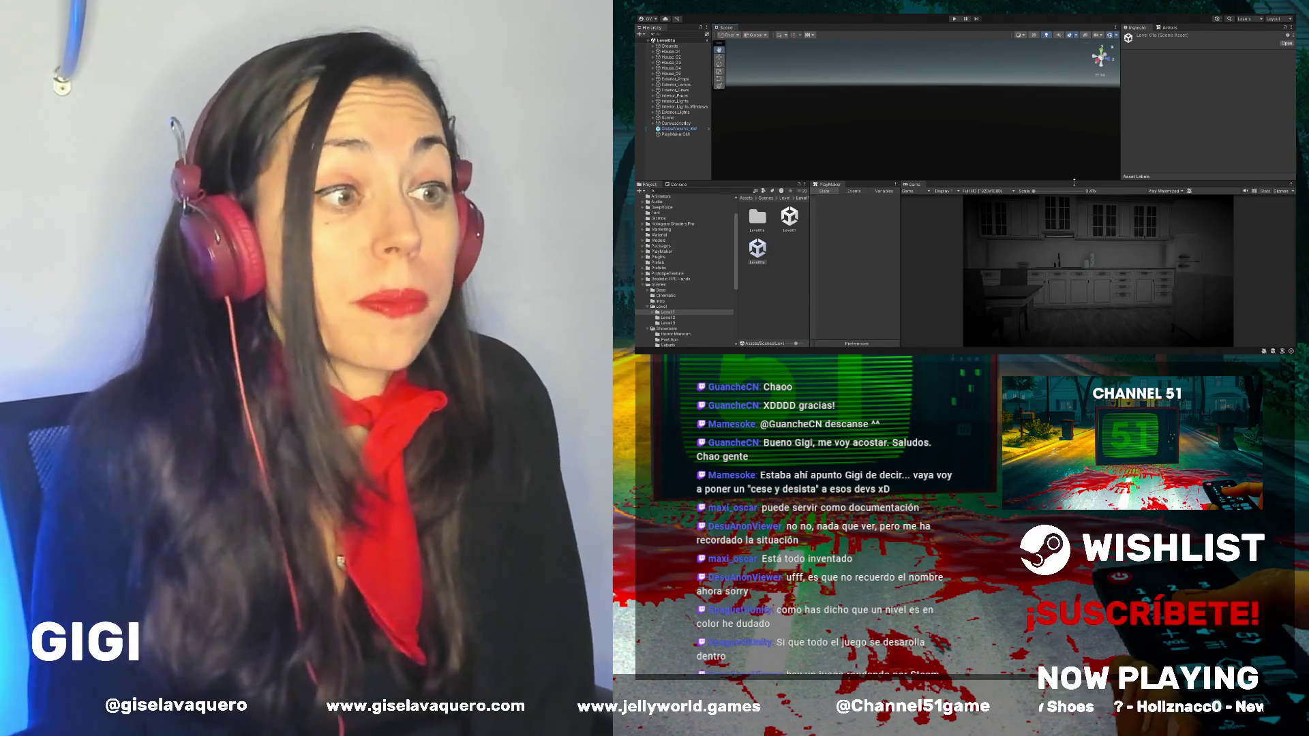
left_click_drag(1072, 168, 1071, 132)
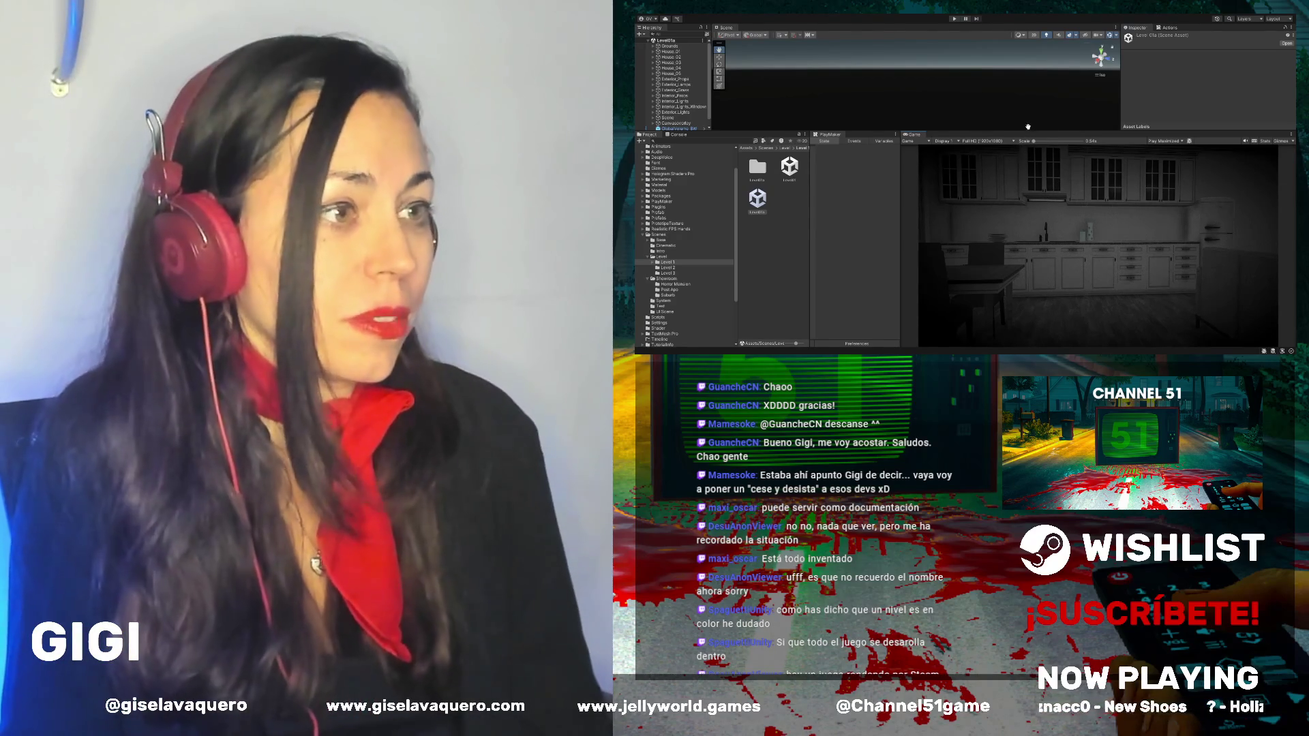
left_click_drag(1014, 131, 1014, 185)
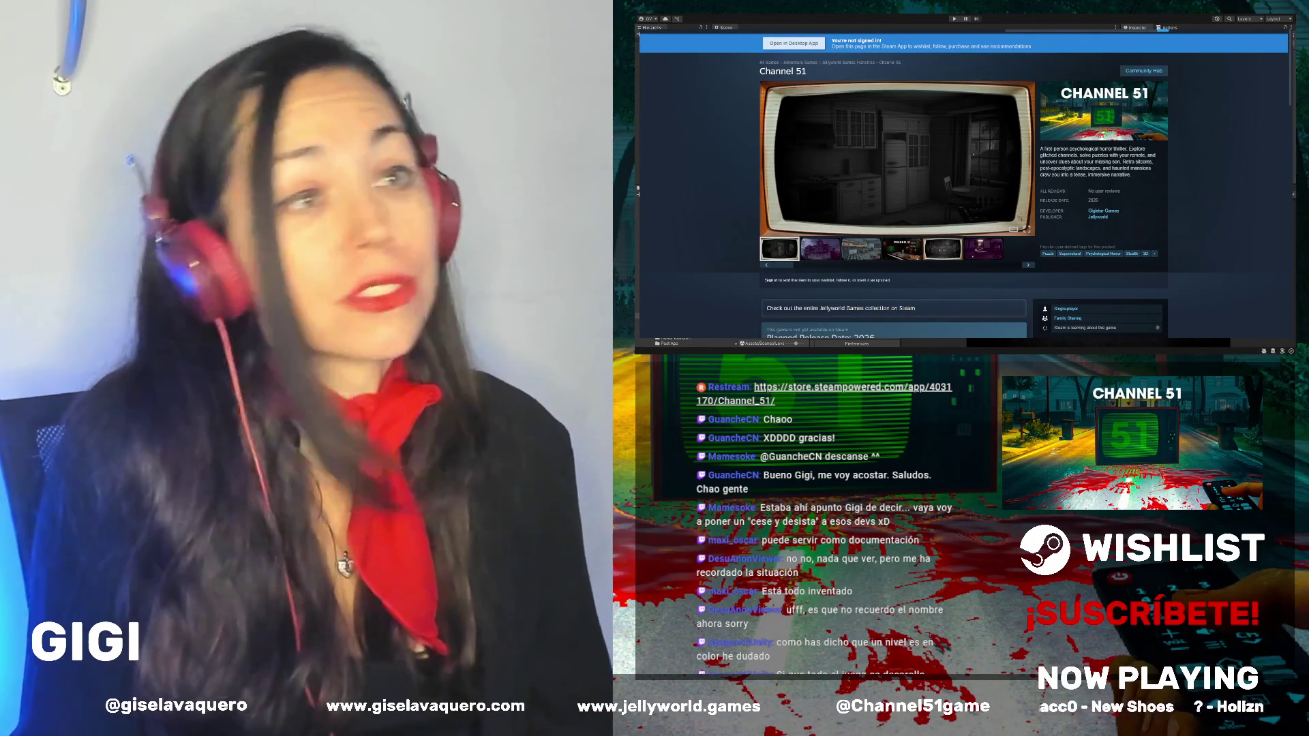
key("alt+Tab")
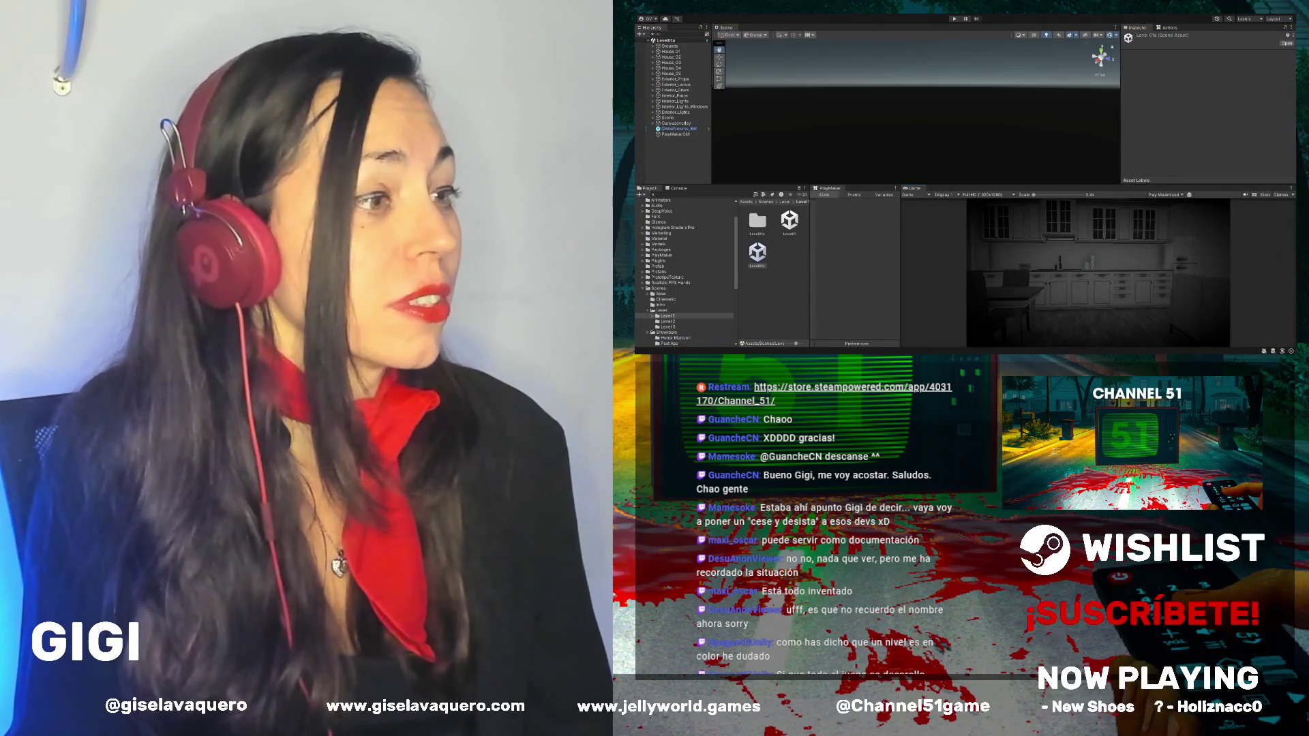
left_click_drag(972, 185, 972, 131)
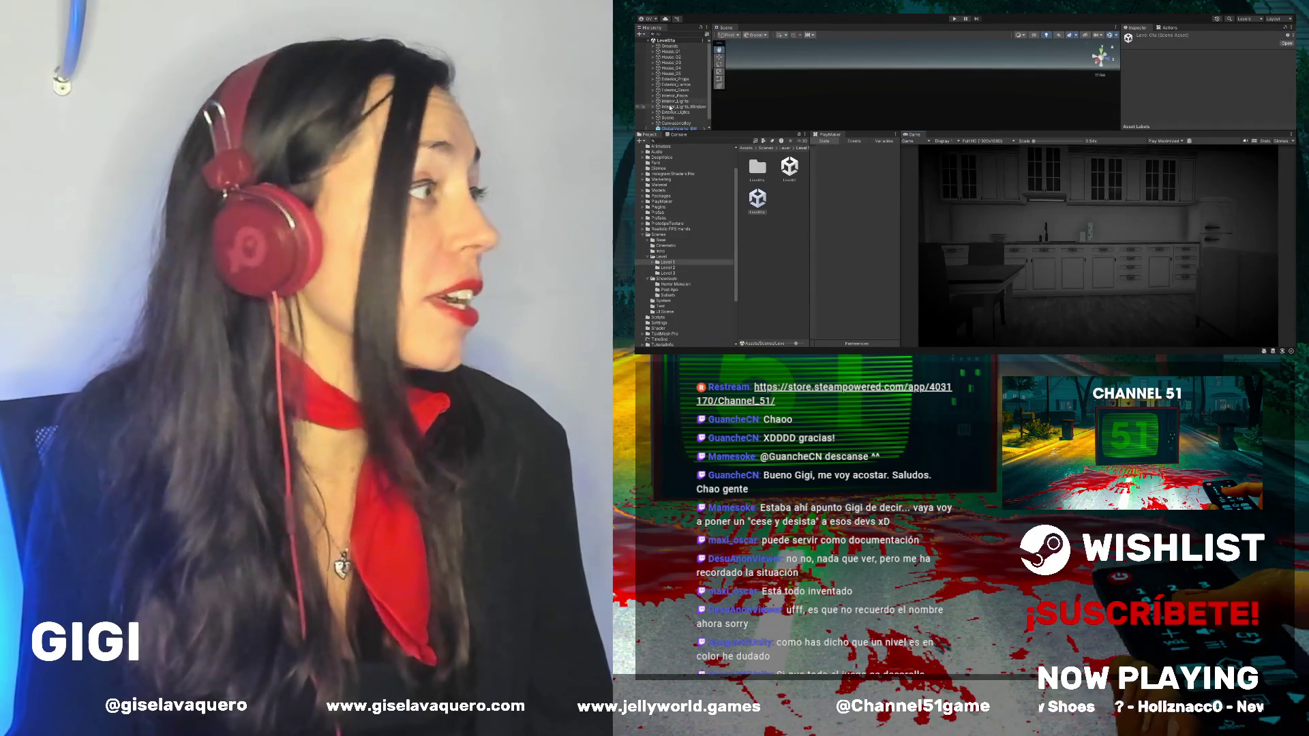
Step: Focus the Scene view on Exterior_Lamps and orbit around the neighbourhood
double_click(667, 85)
mouse_move(975, 71)
left_mouse_down()
mouse_move(955, 94)
mouse_move(970, 233)
left_mouse_up()
scroll(915, 131, "up", 3)
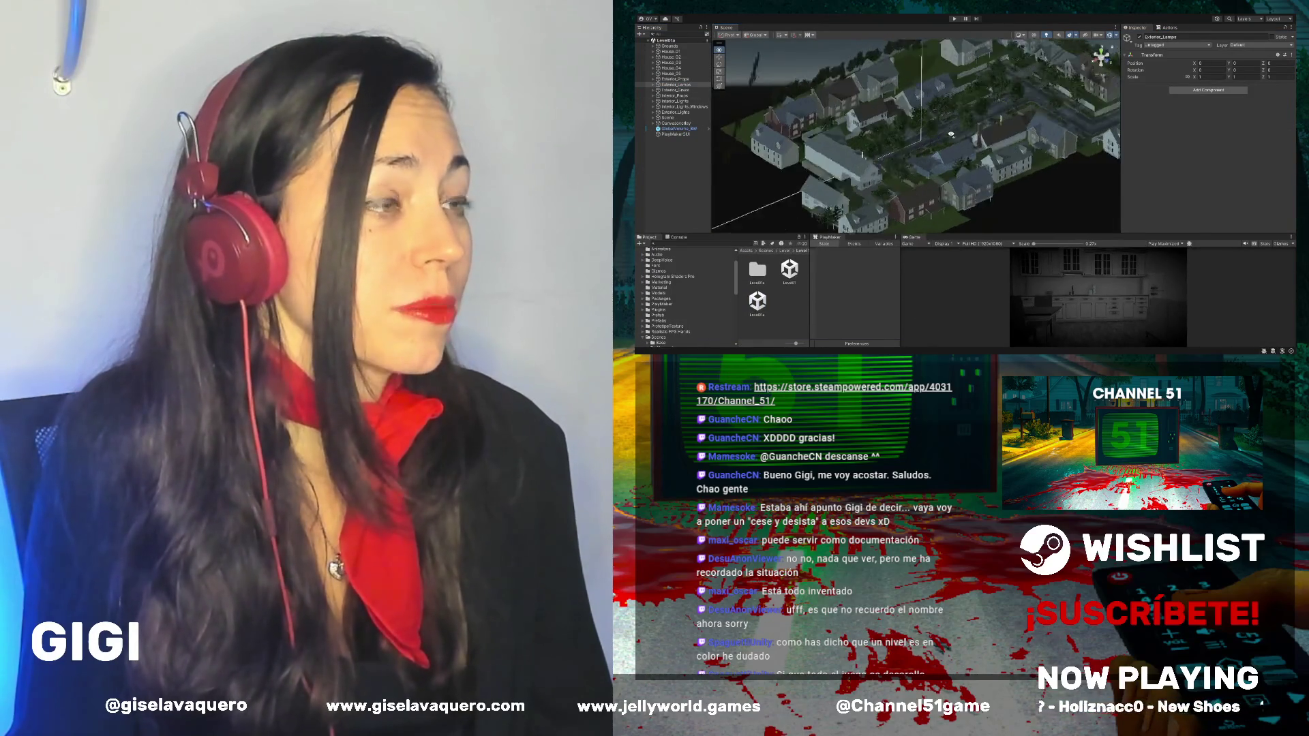
mouse_move(966, 120)
left_mouse_down()
mouse_move(947, 143)
mouse_move(1003, 227)
left_mouse_up()
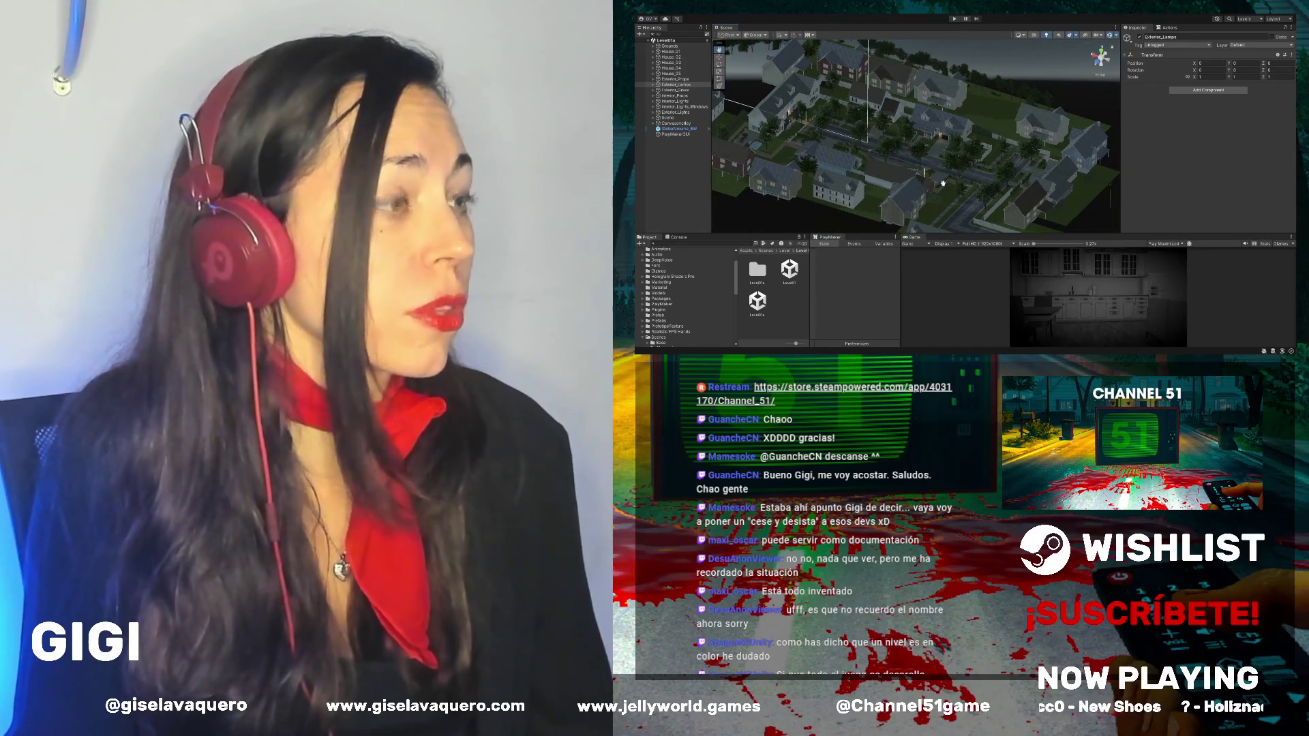
Step: Zoom in on the garage house's front porch, then start a play-test
scroll(957, 151, "up", 3)
scroll(964, 149, "up", 2)
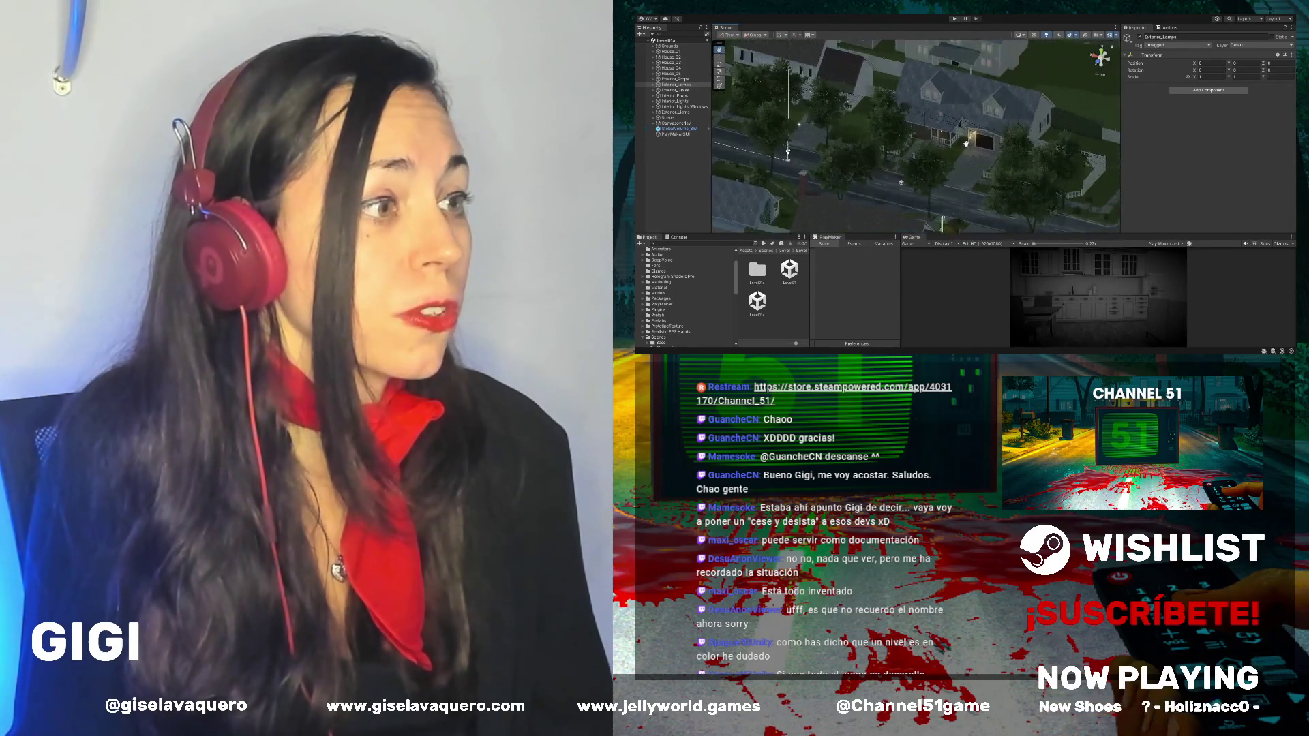
scroll(929, 145, "up", 2)
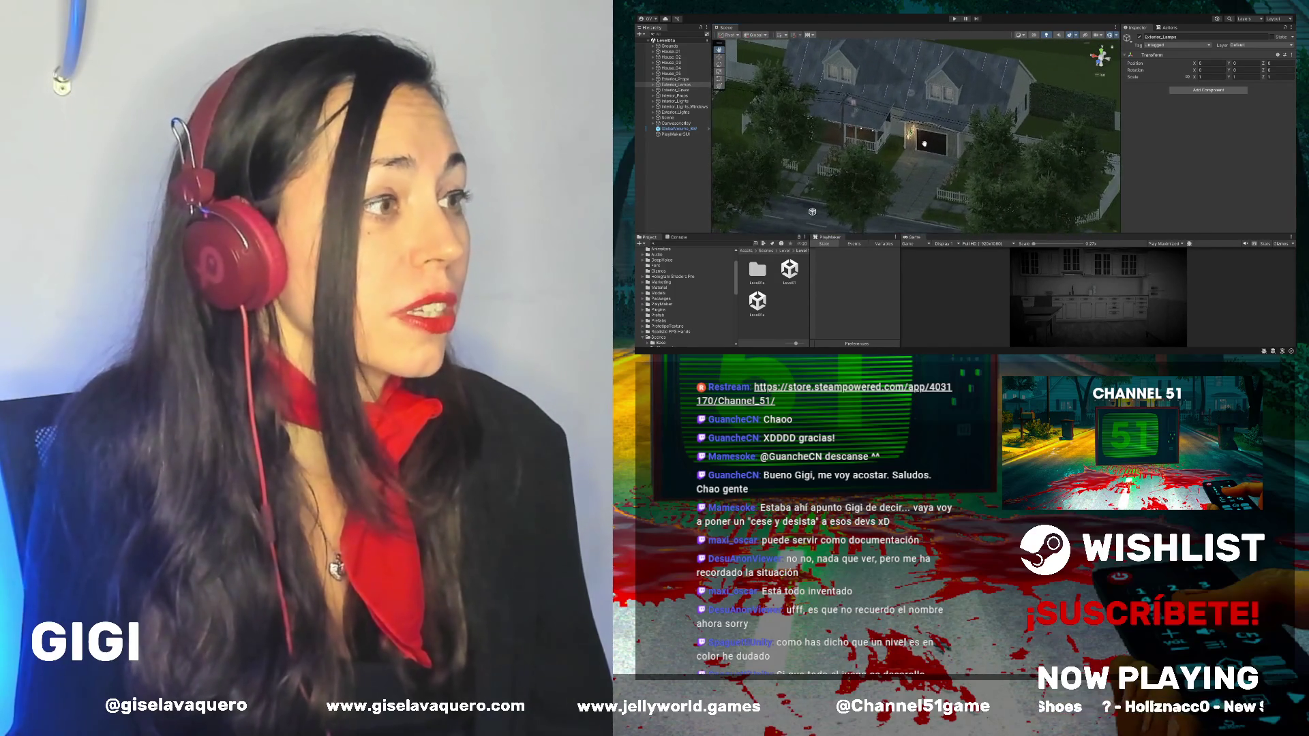
left_click_drag(945, 148, 934, 173)
mouse_move(856, 185)
left_mouse_down()
mouse_move(848, 217)
mouse_move(896, 159)
mouse_move(838, 164)
mouse_move(895, 179)
mouse_move(870, 143)
left_mouse_up()
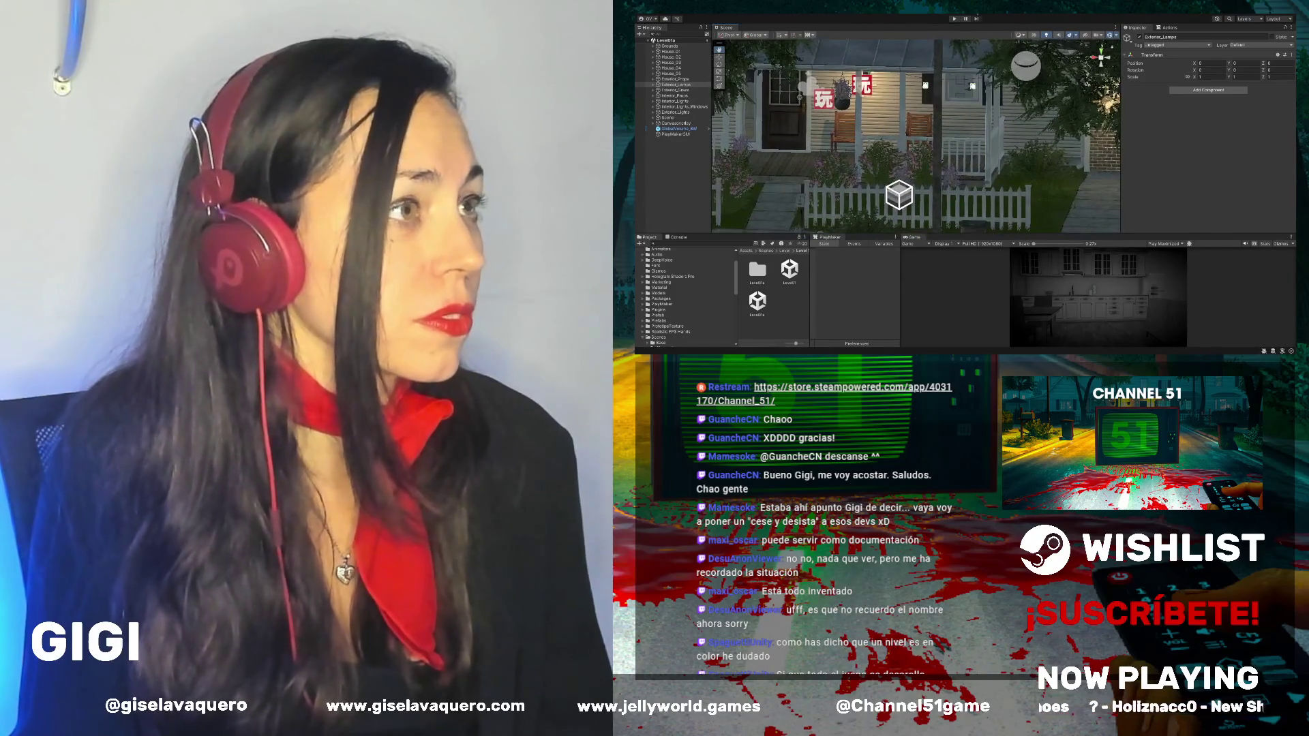
left_click(954, 19)
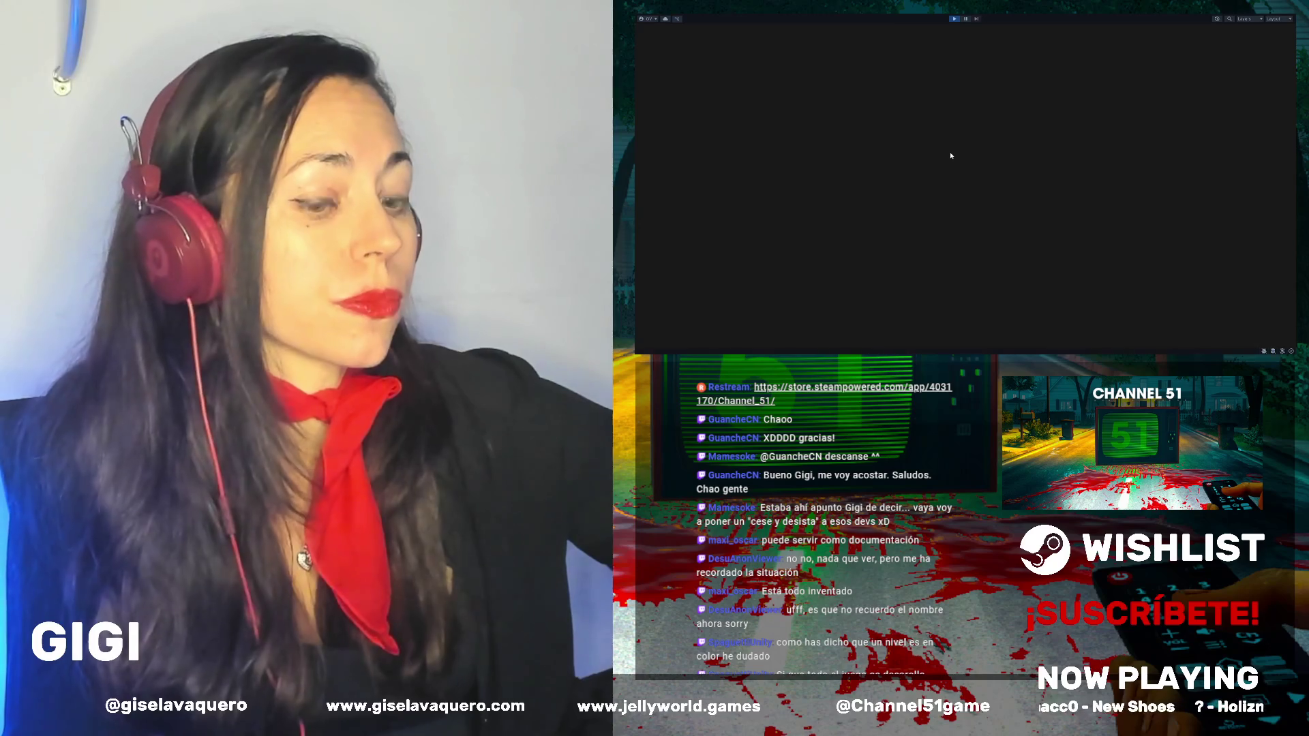
Step: Restart the Level01a play-test and pan across the porch toward the lamp and door
left_click(954, 20)
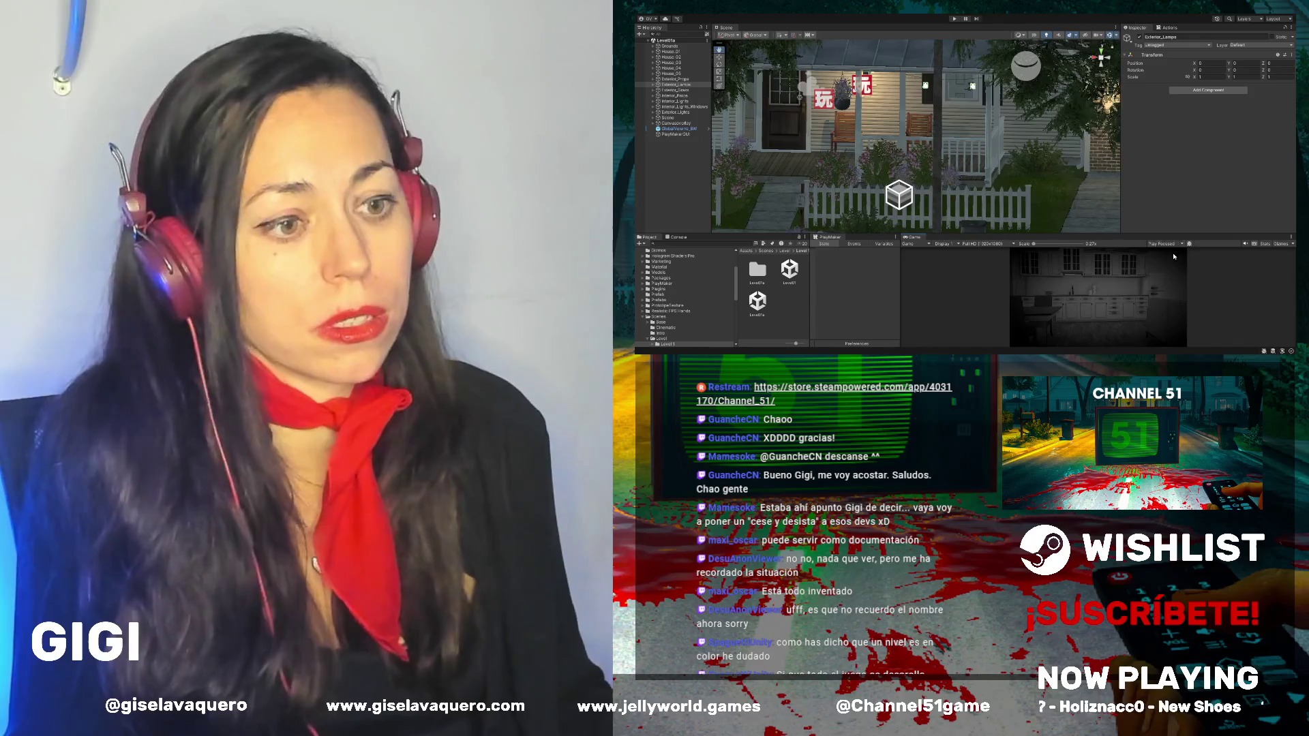
left_click(955, 19)
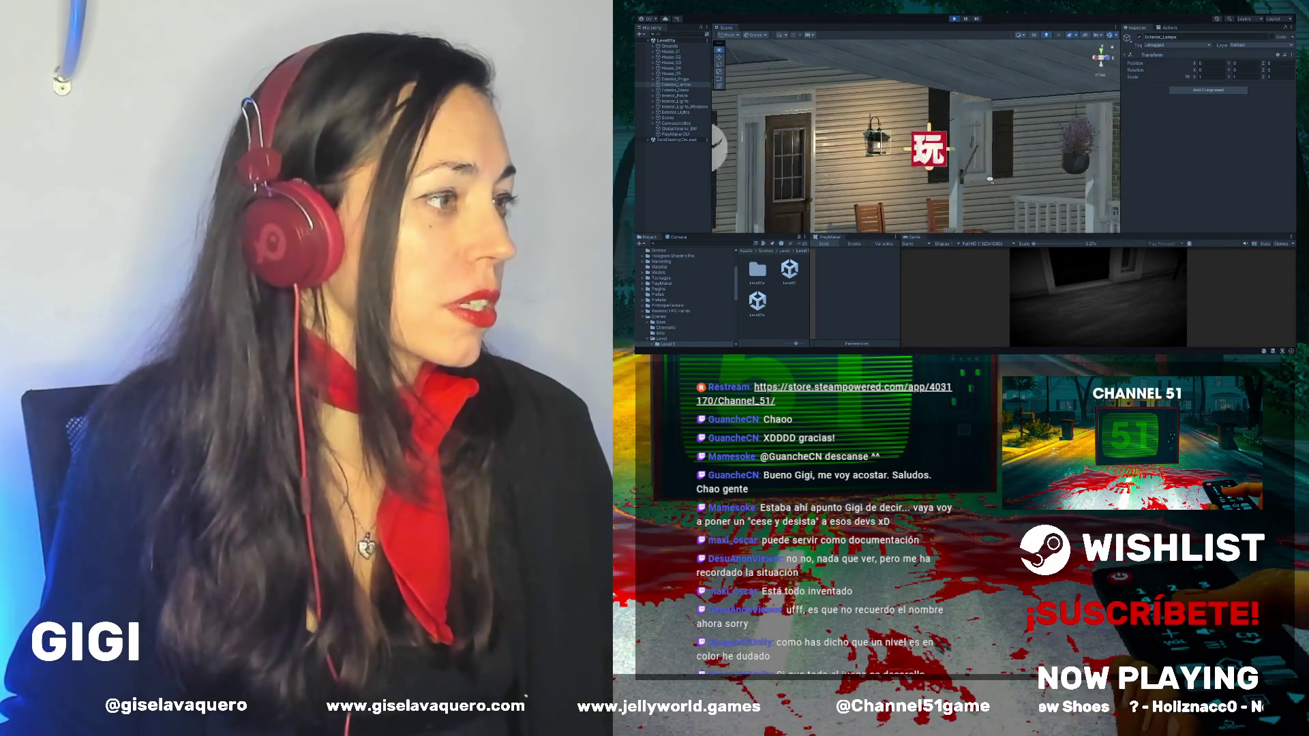
left_click_drag(990, 180, 952, 210)
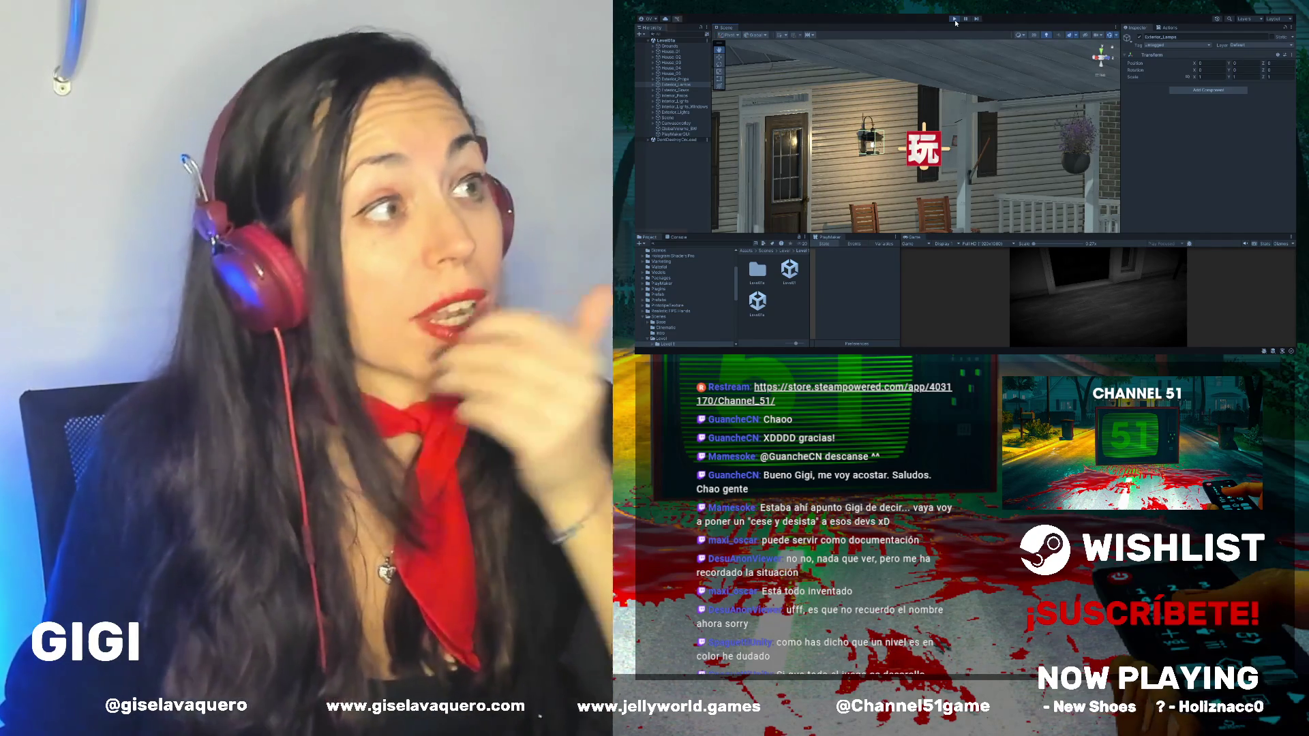
Step: End the play-test, then enlarge the Scene view and zoom out over the porch and roof
left_click(954, 19)
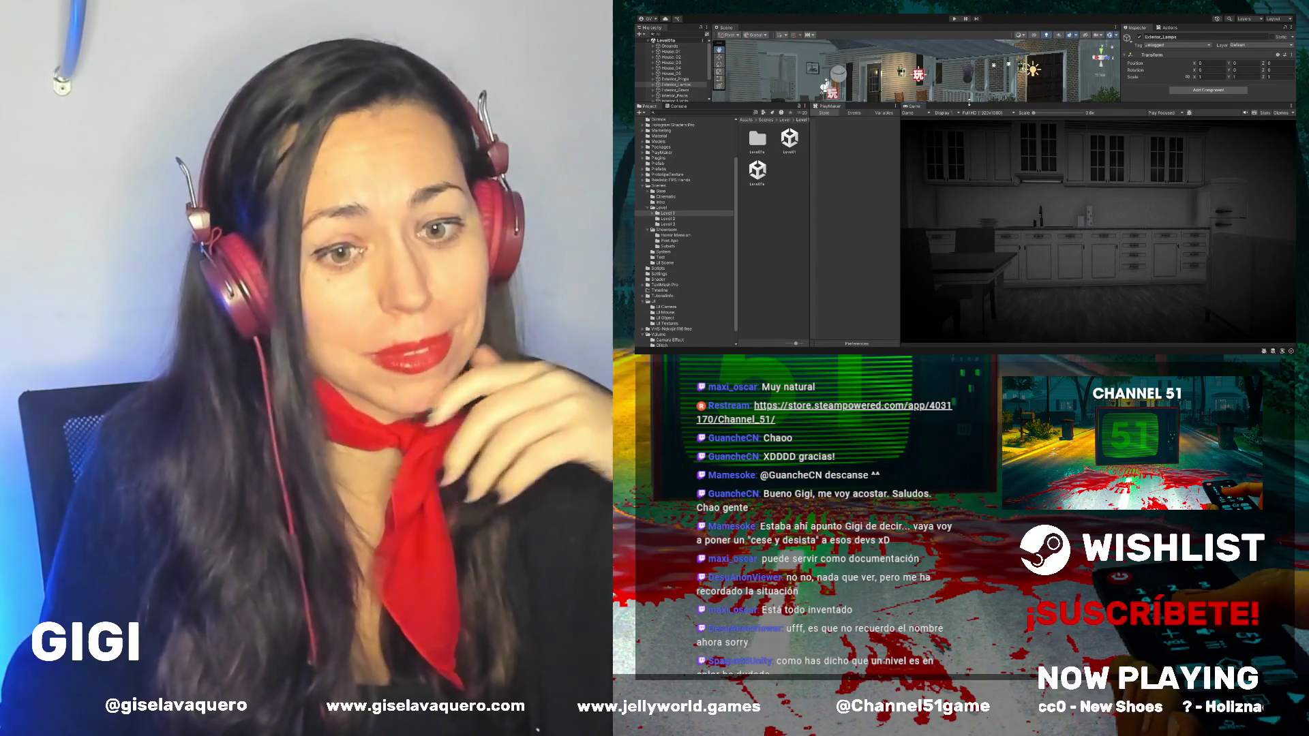
mouse_move(969, 103)
left_mouse_down()
mouse_move(975, 276)
mouse_move(978, 245)
mouse_move(988, 285)
left_mouse_up()
scroll(999, 234, "down", 10)
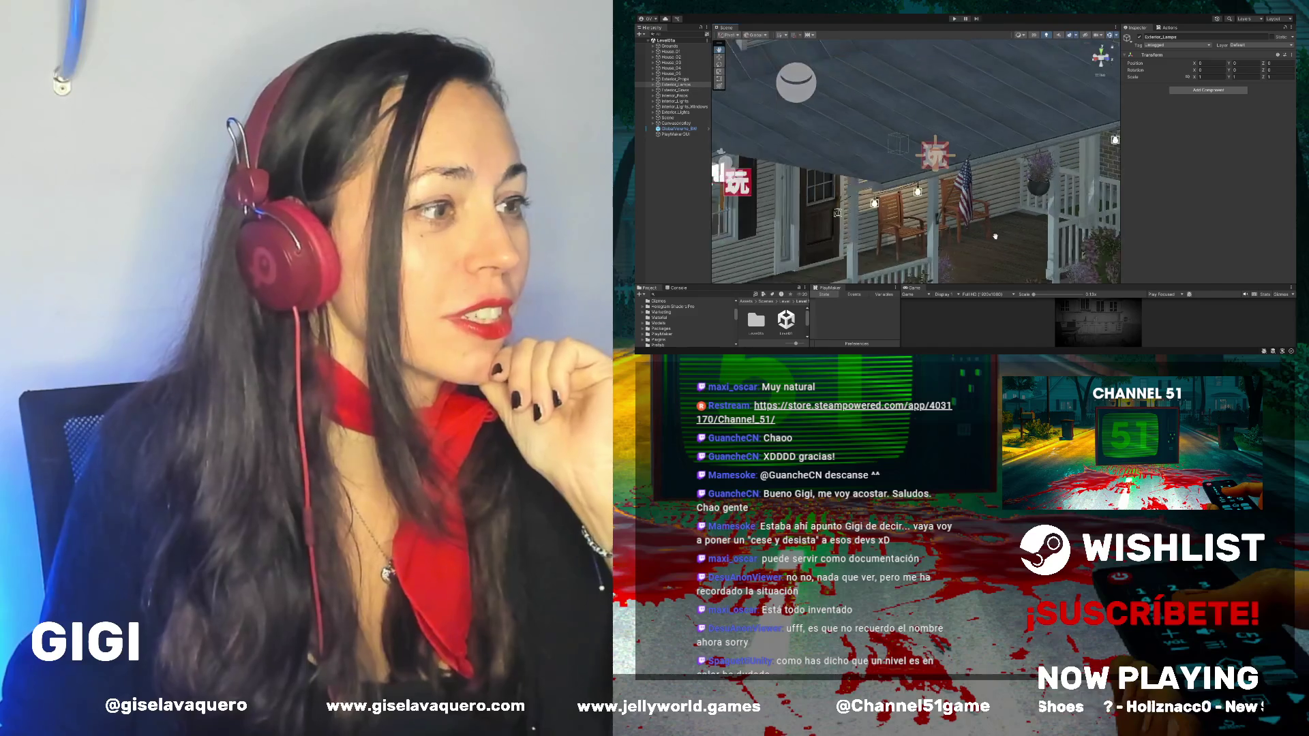
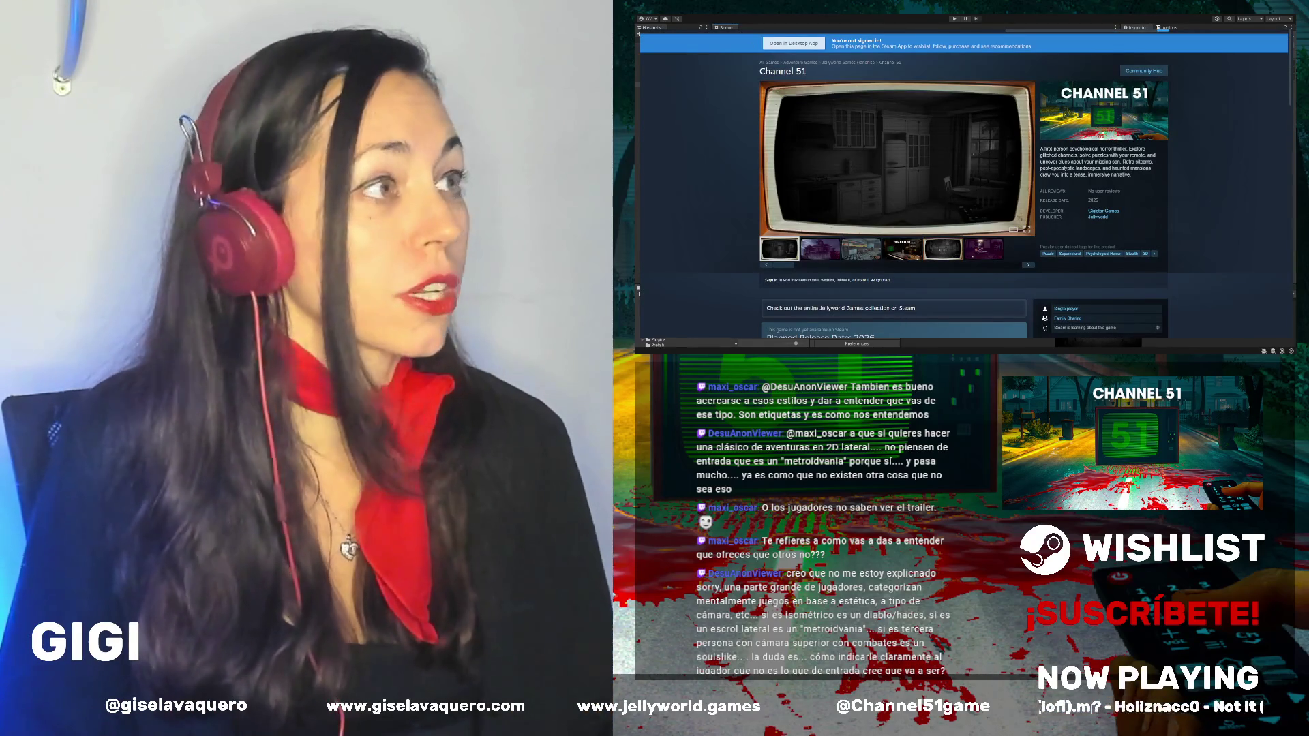
Step: Bring up the Jellyworld Games studio page on itch.io from a new browser tab
key("ctrl+w")
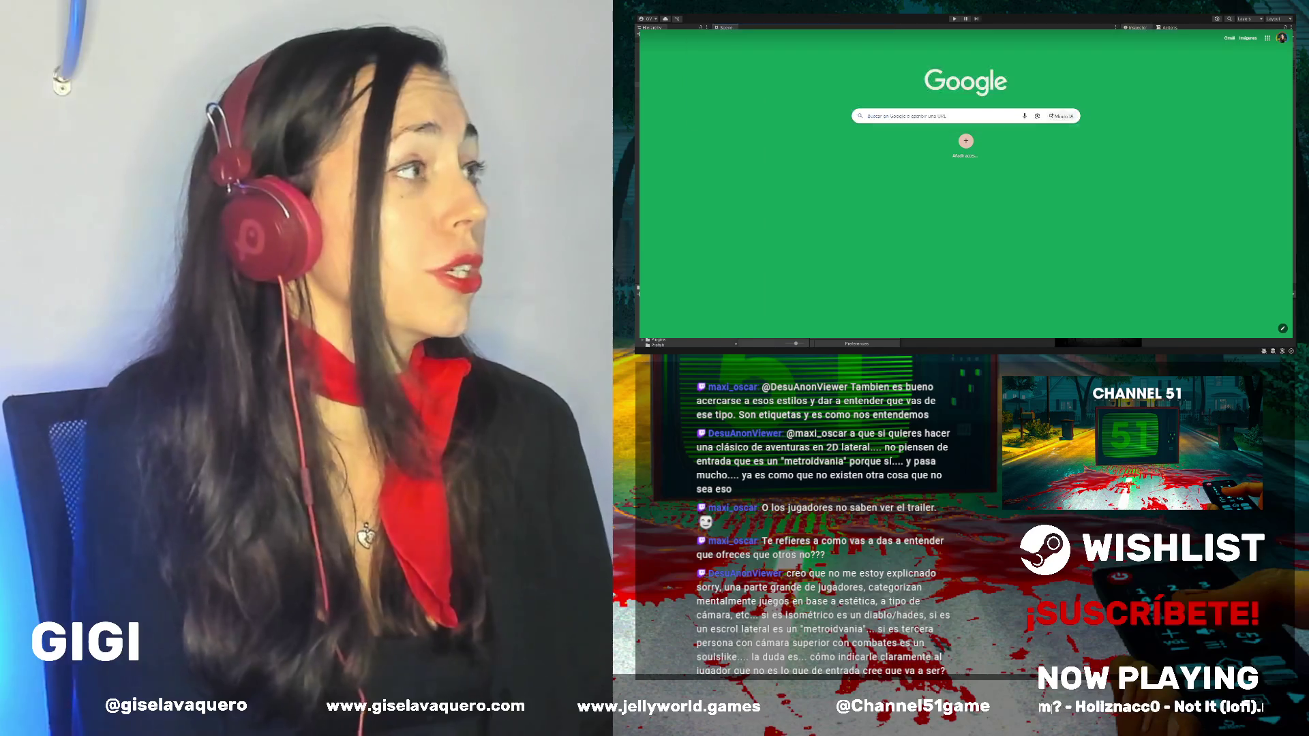
type("ch")
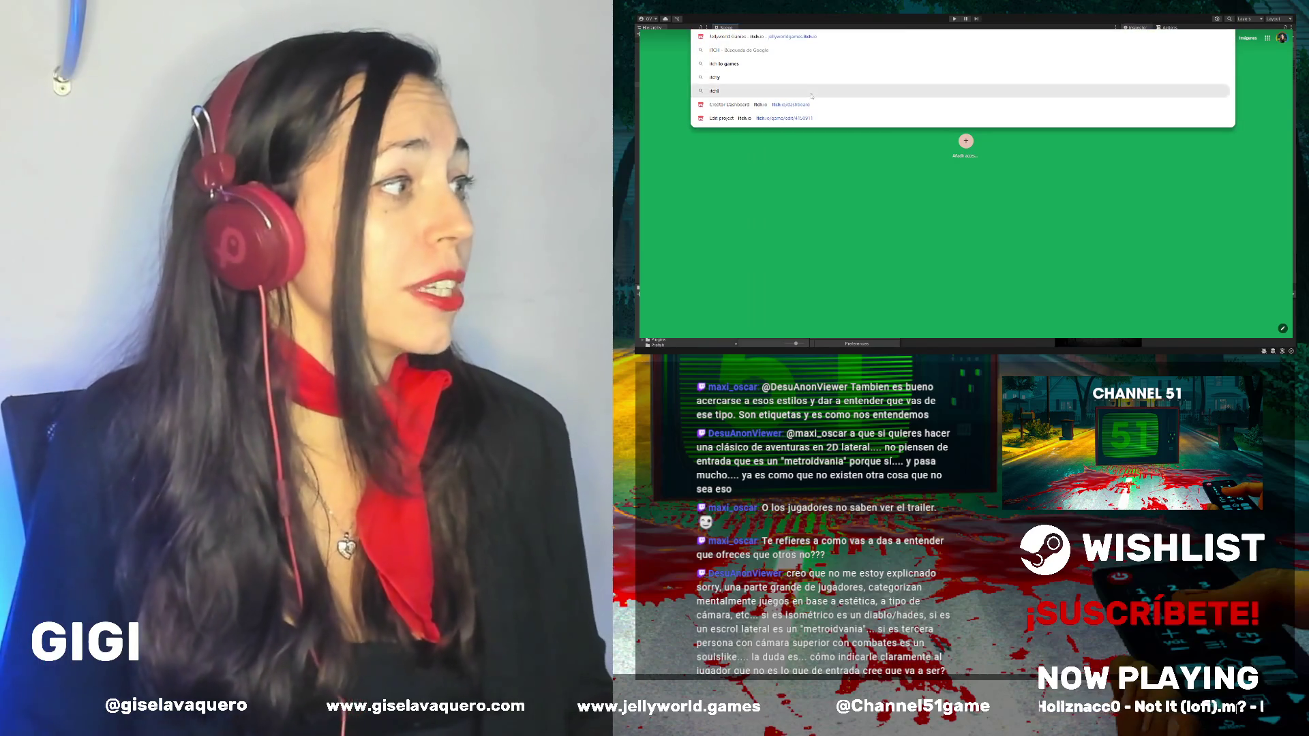
left_click(803, 38)
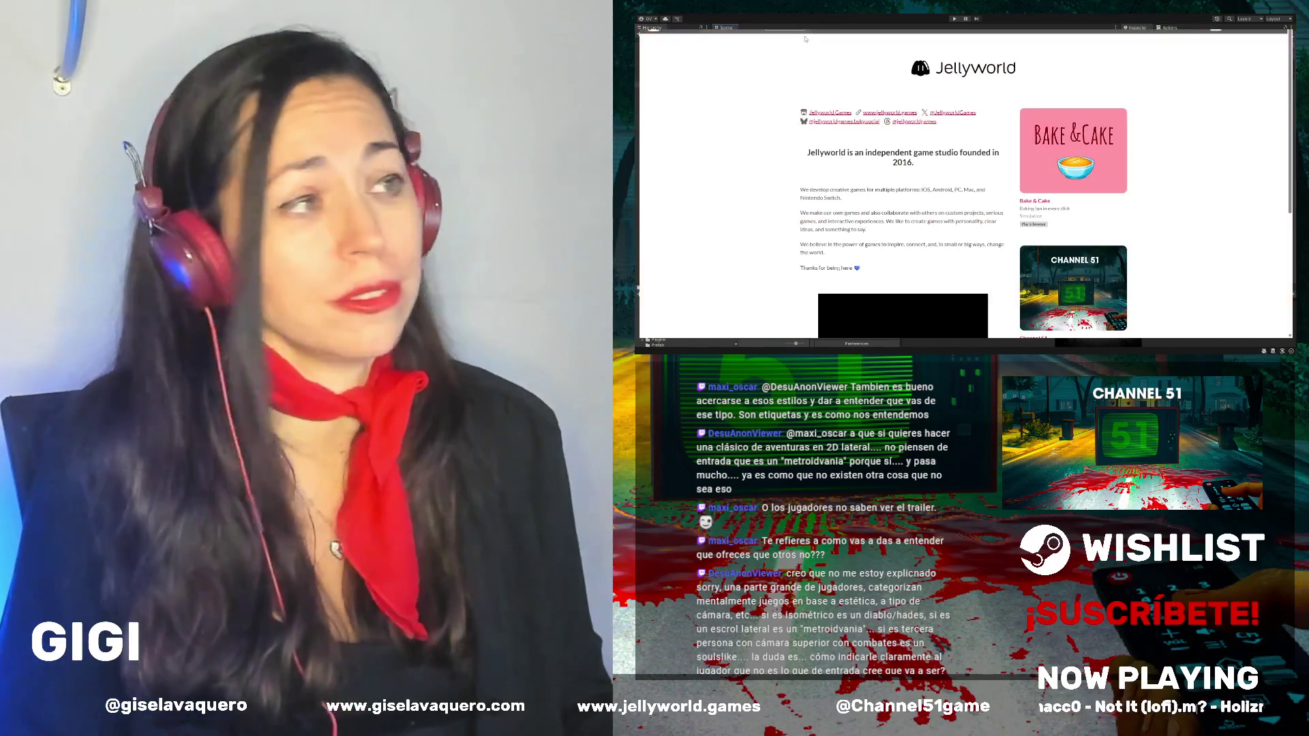
Step: Open Bake & Cake's itch.io page, returning once to the studio page before reopening it
left_click(1038, 203)
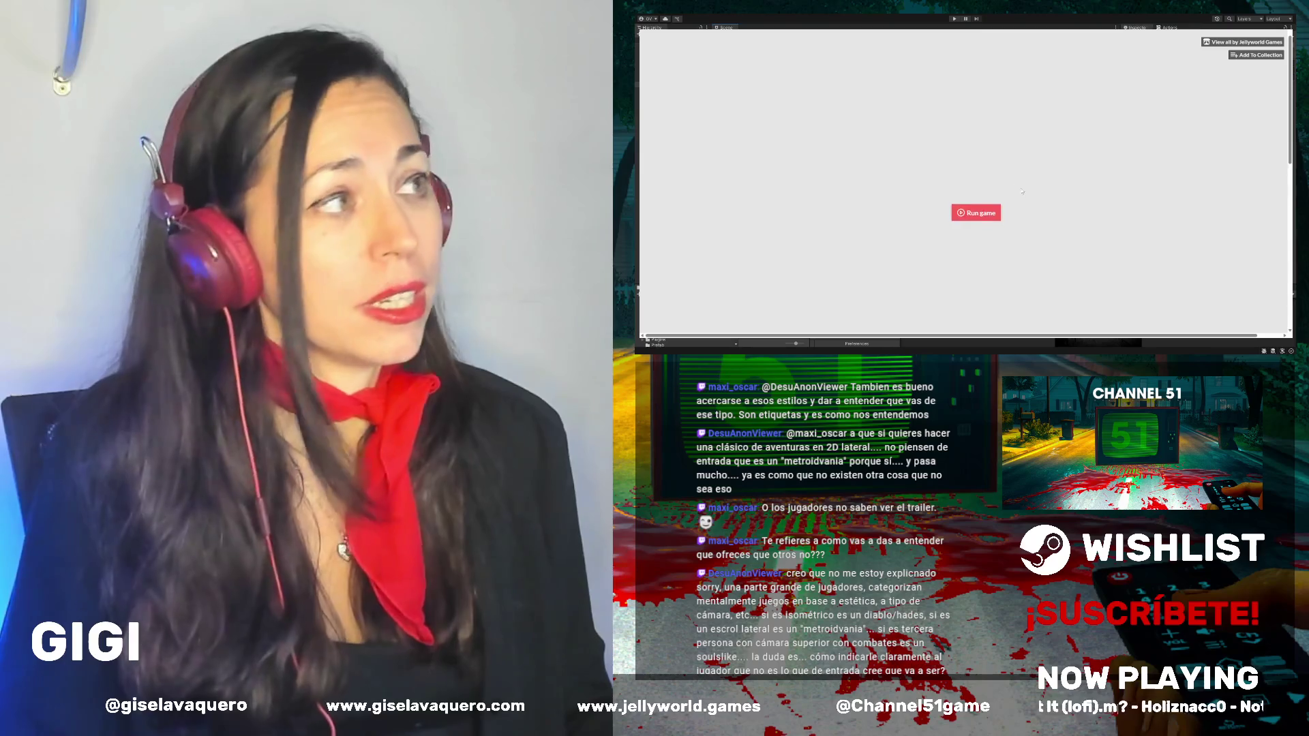
key("alt+Left")
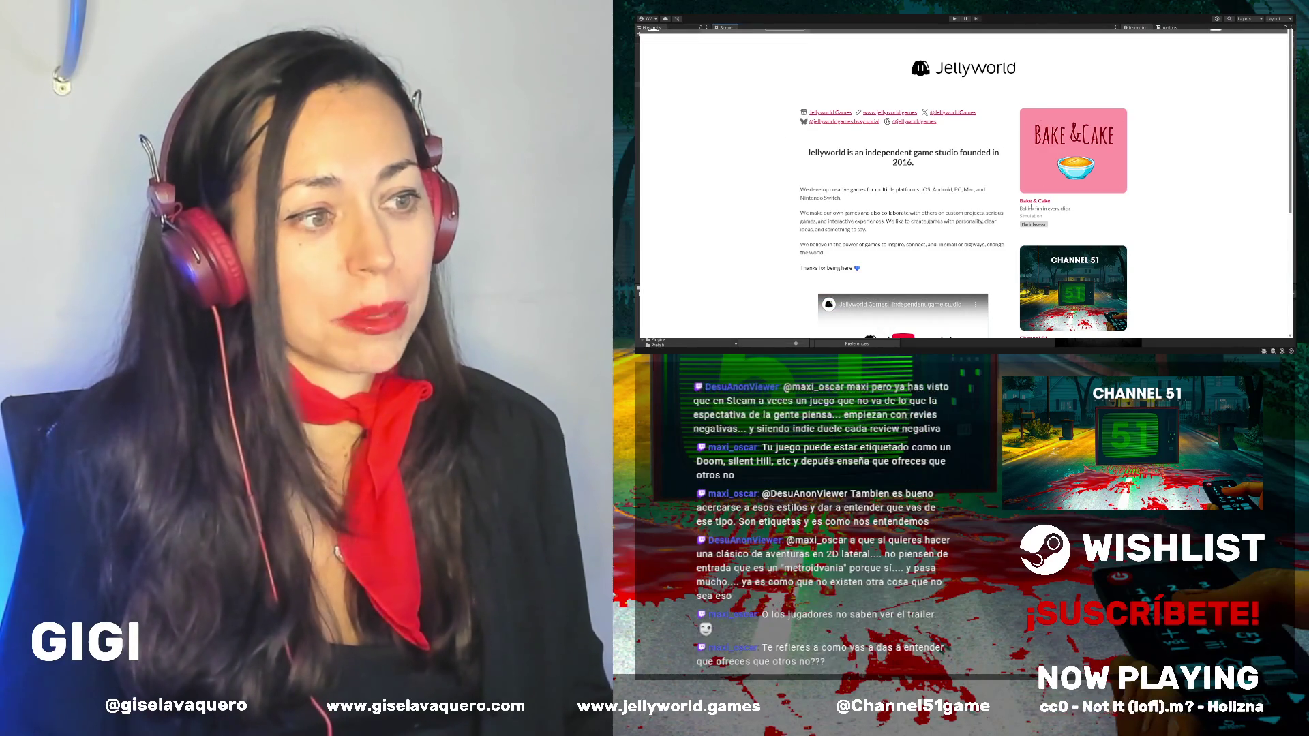
scroll(1112, 177, "down", 2)
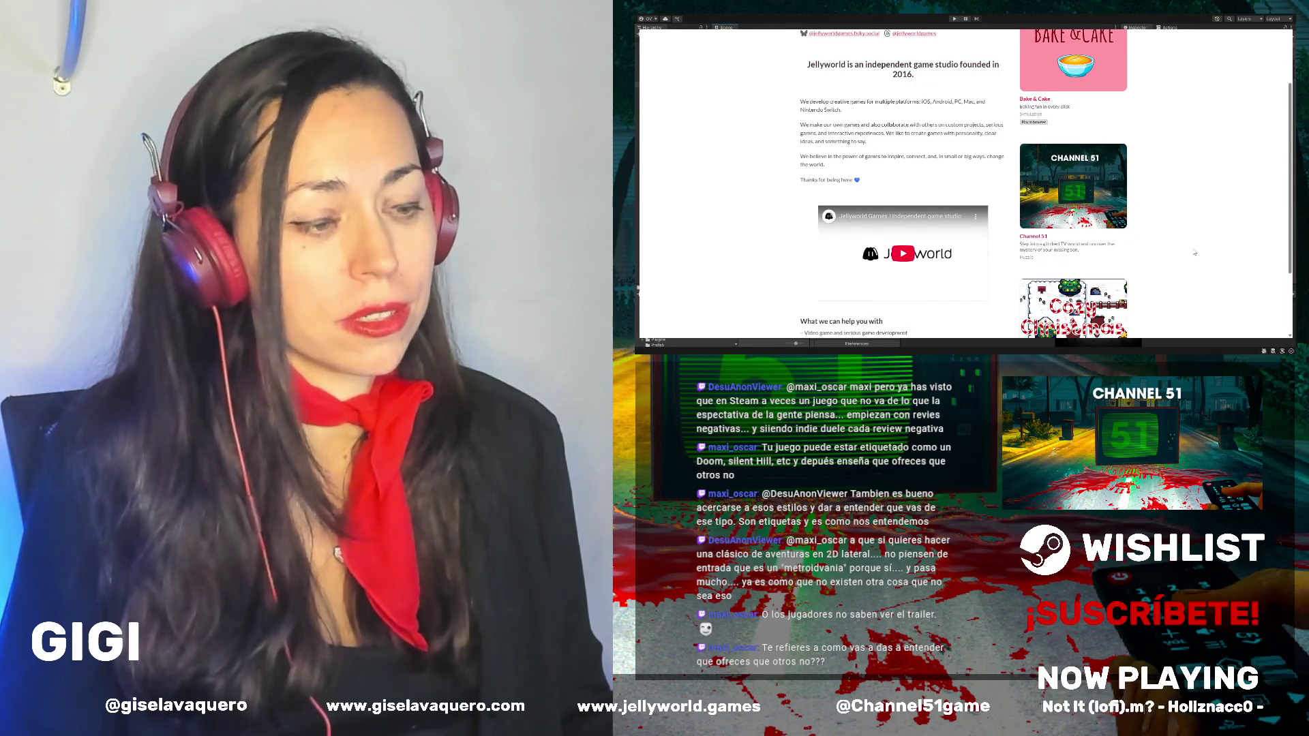
scroll(1195, 253, "up", 2)
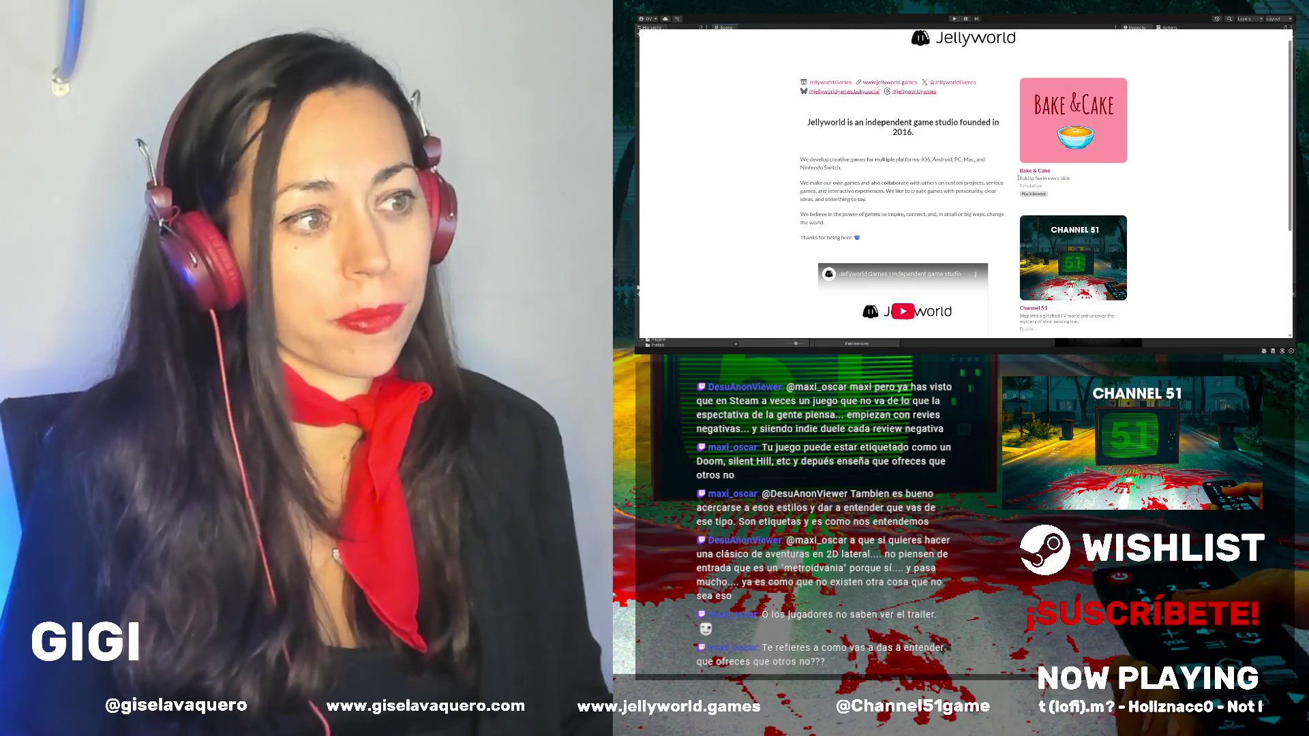
left_click(1034, 172)
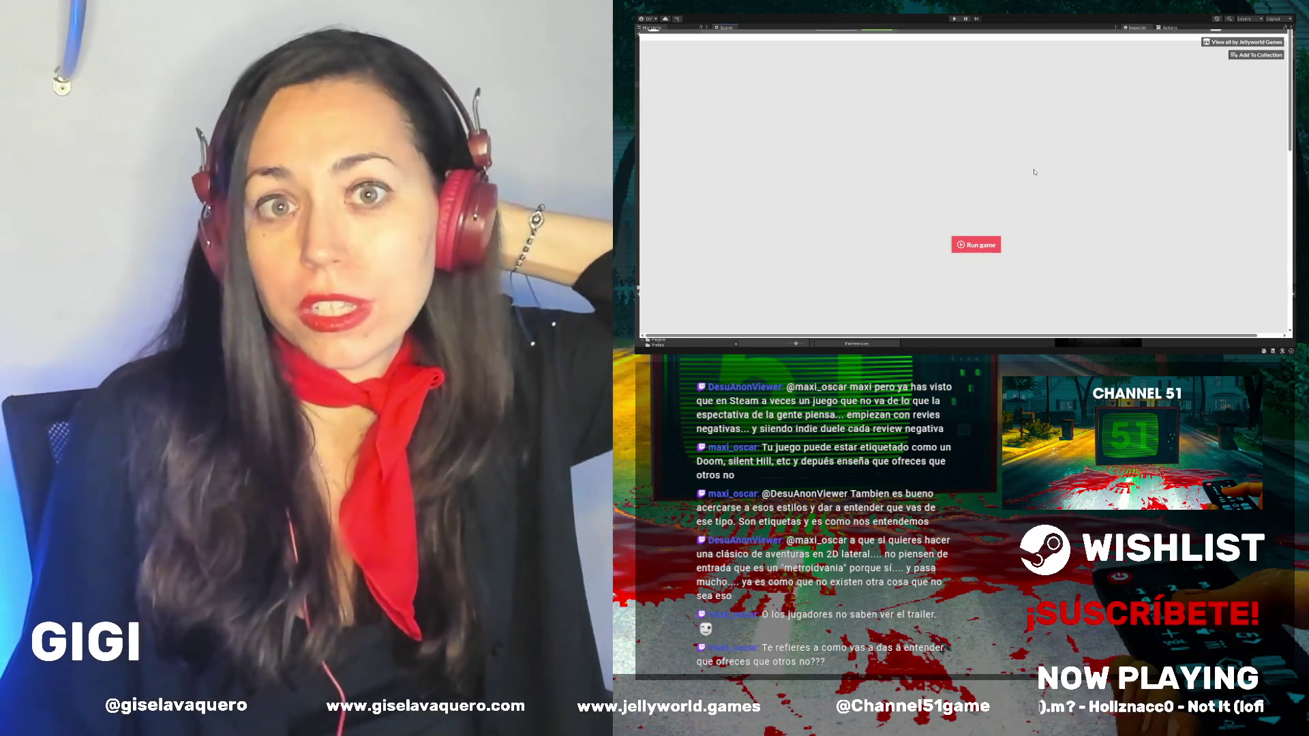
Step: Launch Bake & Cake through Run game, Start Game and Play, then restore the browser window
left_click(976, 245)
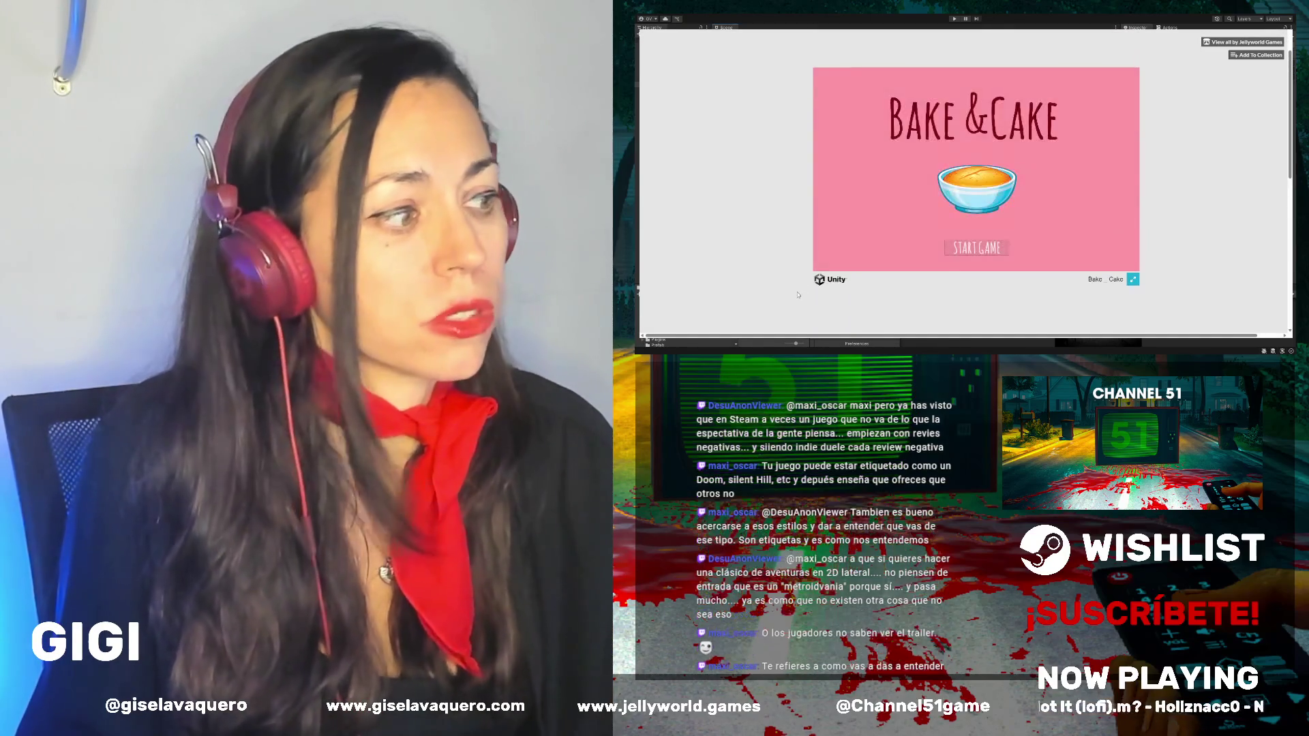
left_click(984, 246)
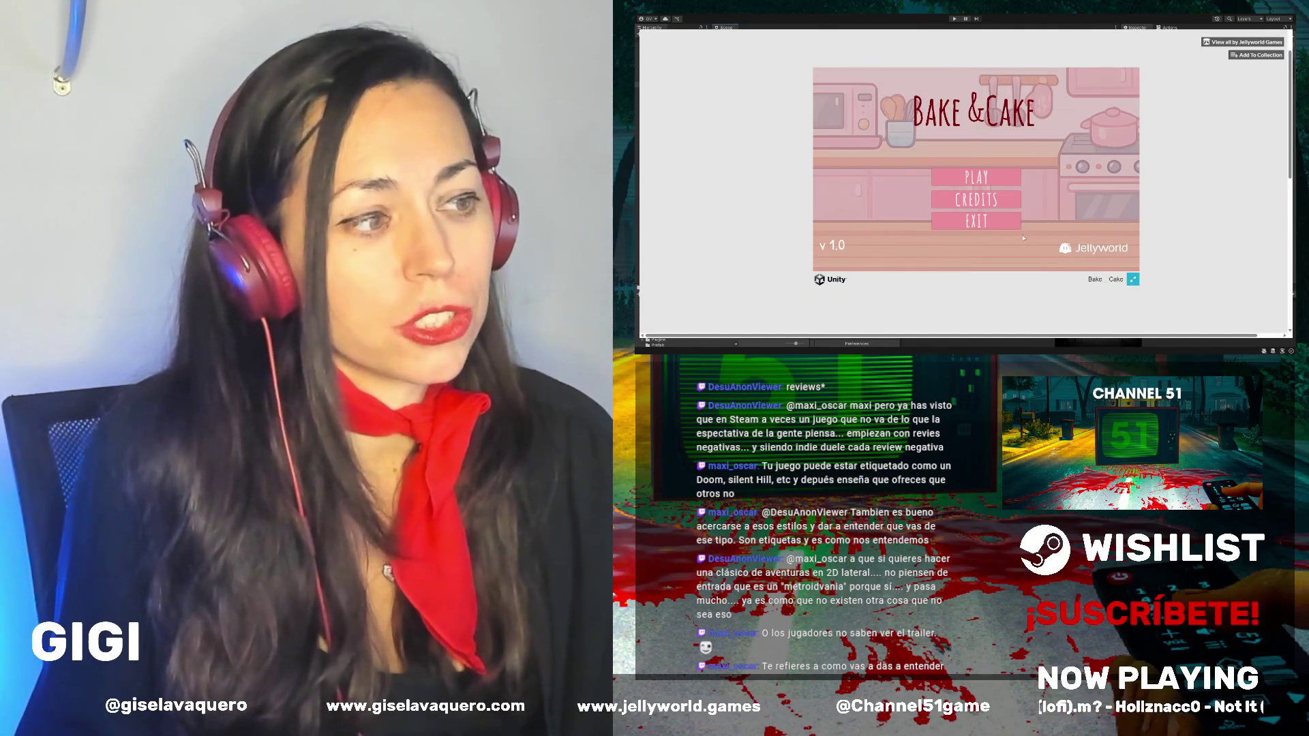
left_click(976, 177)
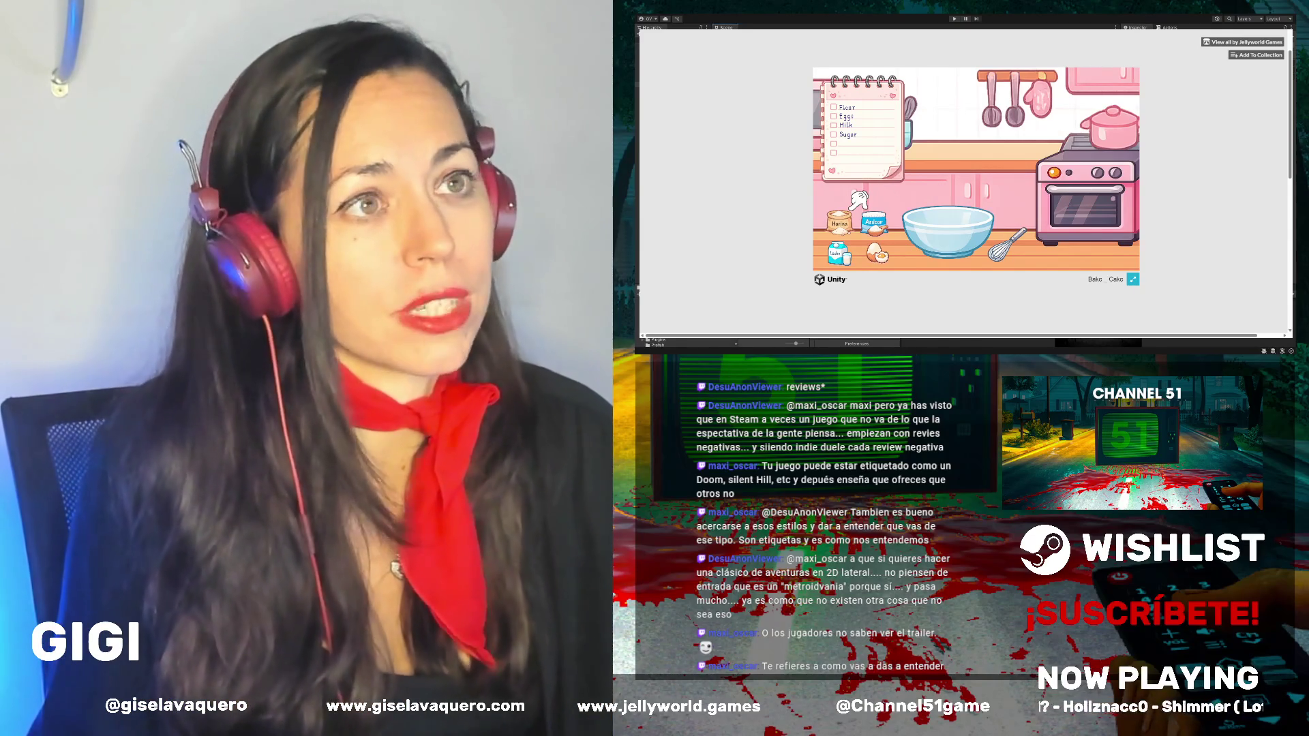
key("shift+space")
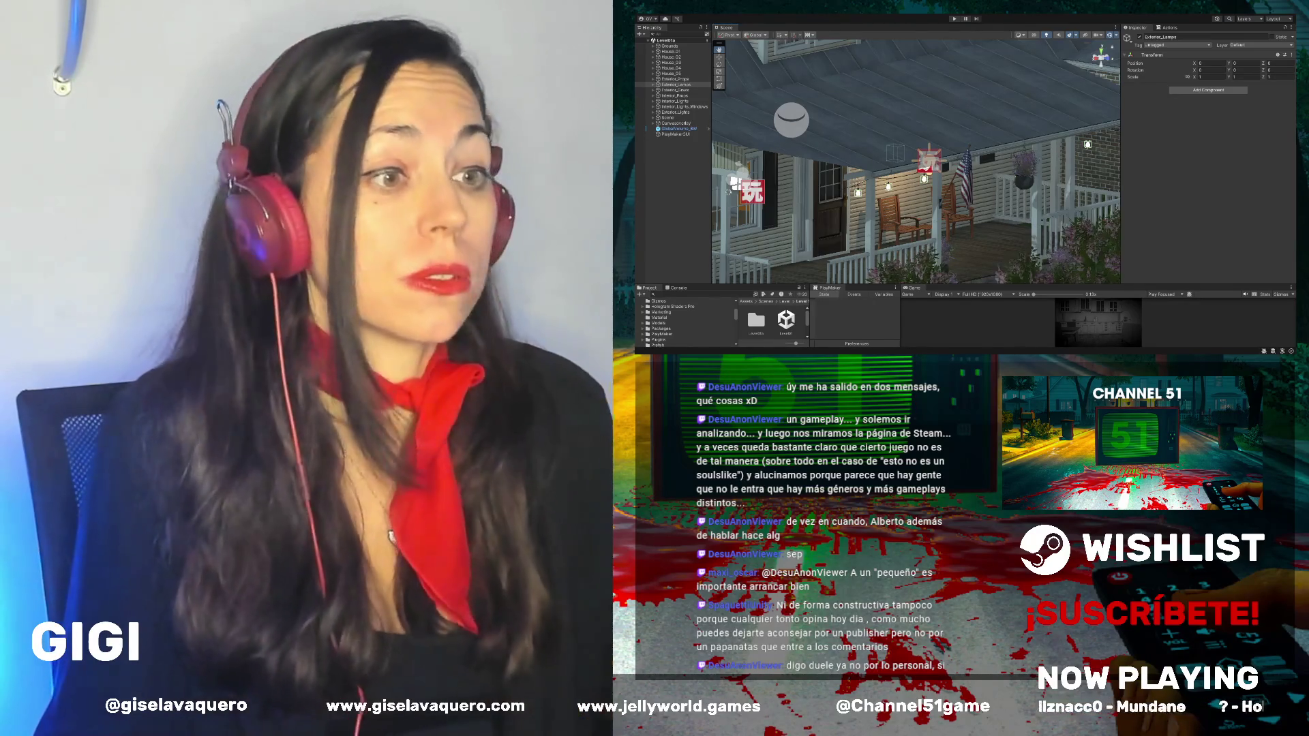
left_click_drag(1091, 205, 993, 200)
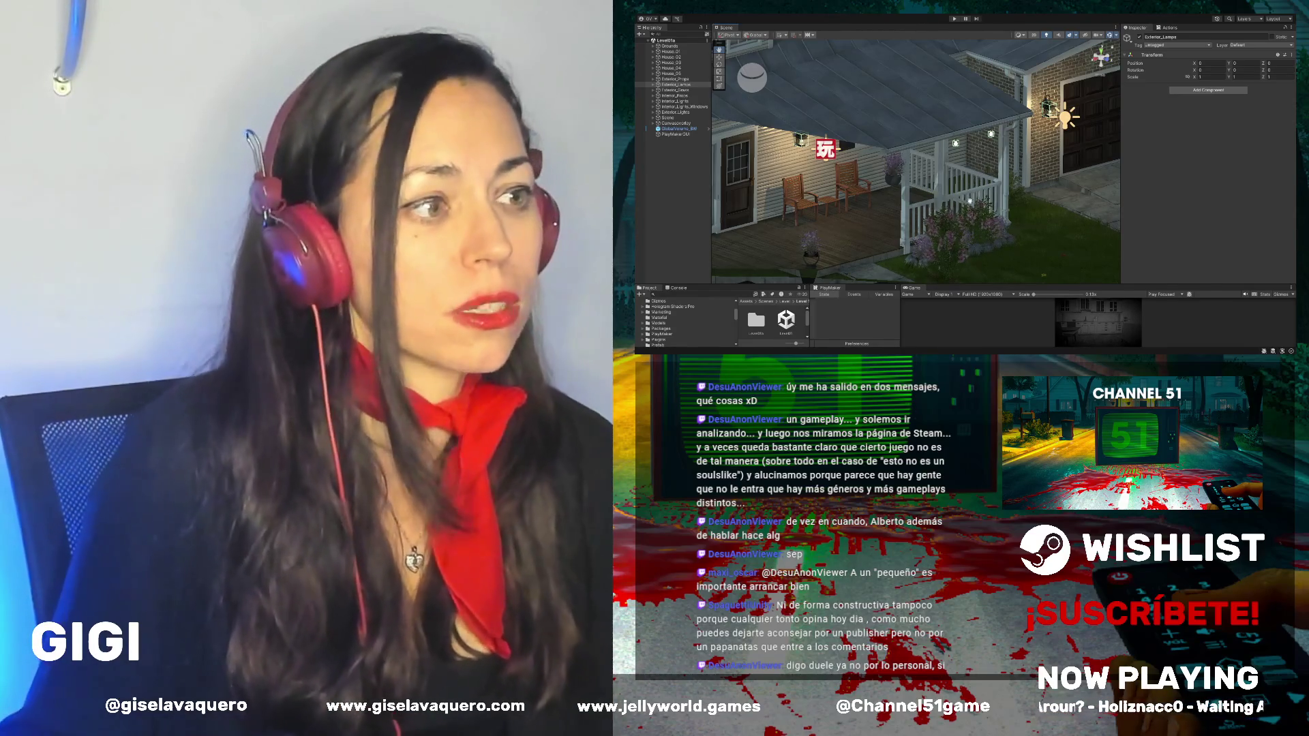
mouse_move(969, 201)
left_mouse_down()
mouse_move(912, 179)
mouse_move(896, 193)
left_mouse_up()
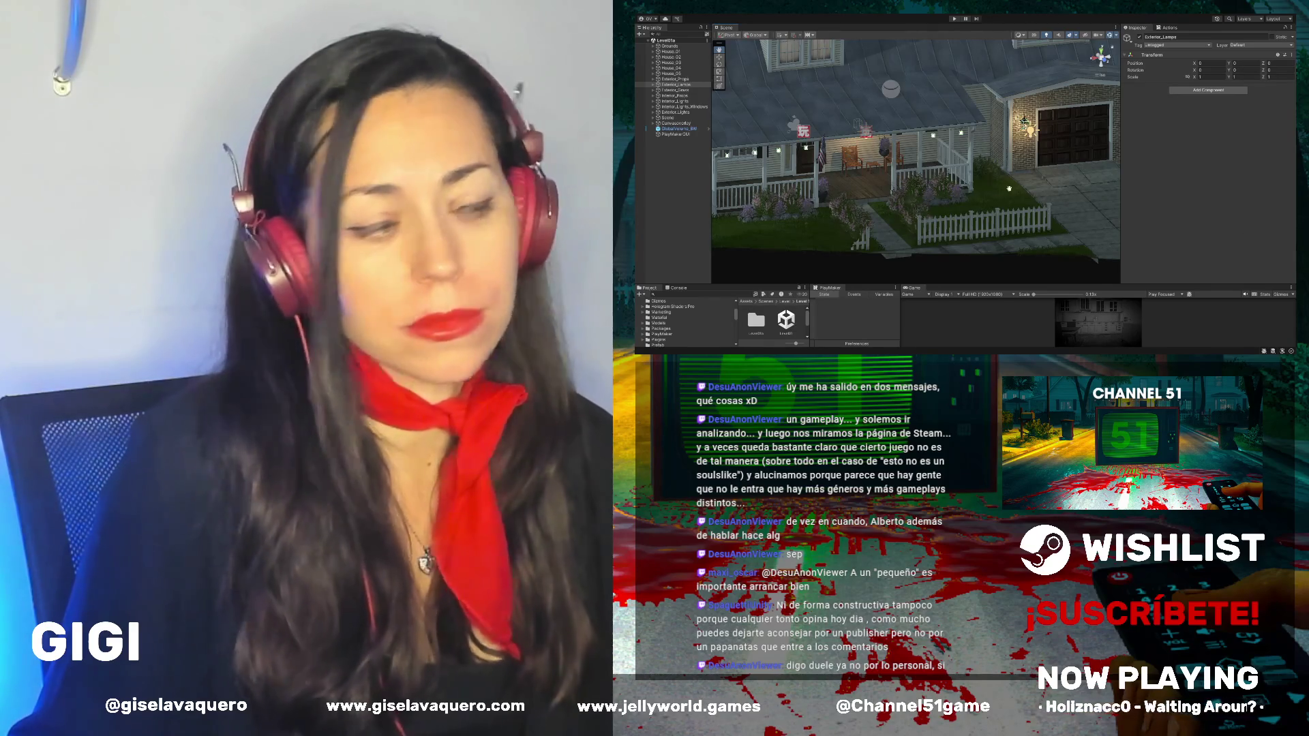
left_click_drag(954, 178, 935, 174)
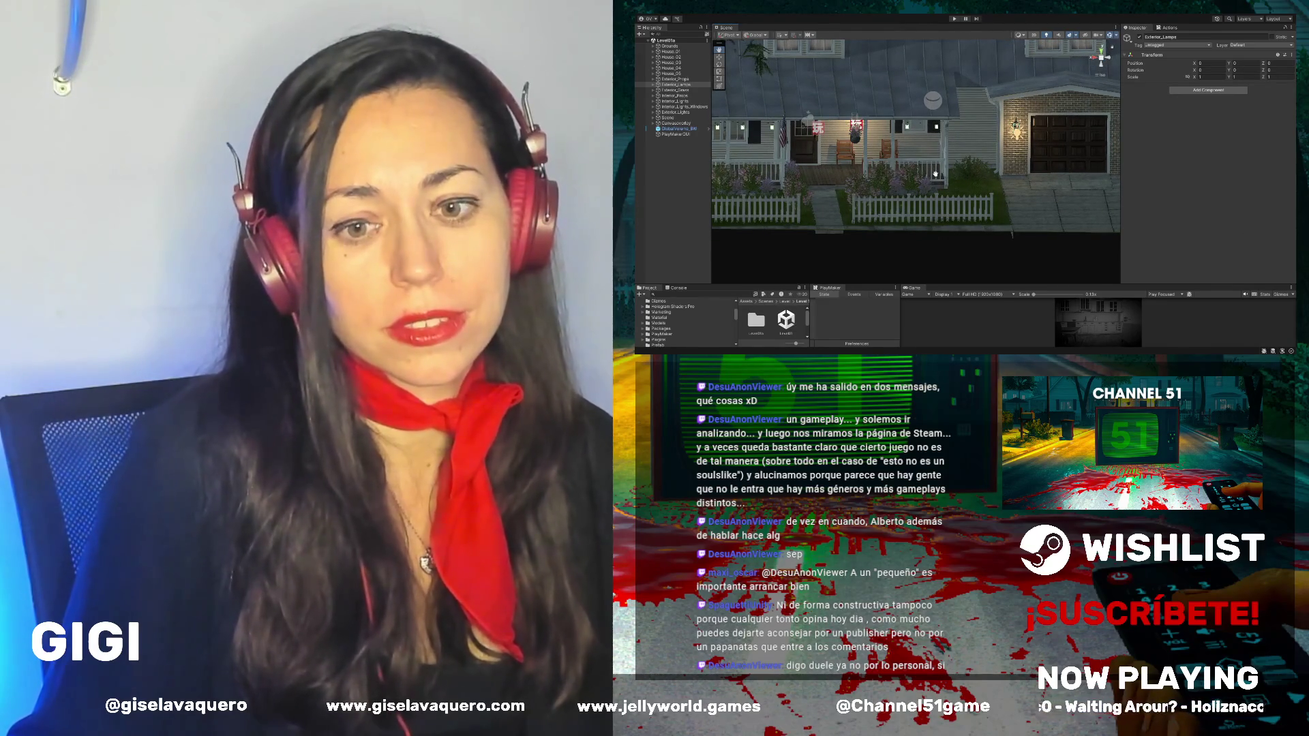
mouse_move(935, 174)
left_mouse_down()
mouse_move(999, 190)
mouse_move(961, 180)
left_mouse_up()
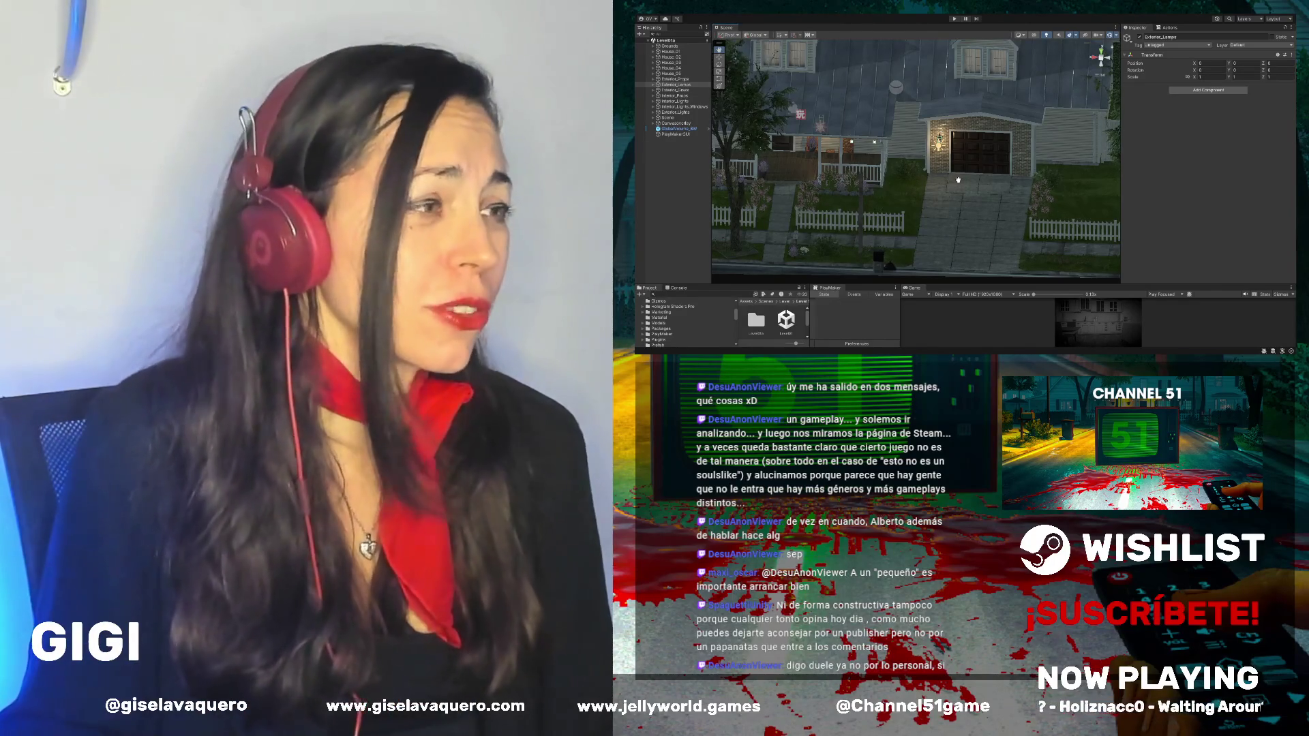
scroll(958, 180, "down", 5)
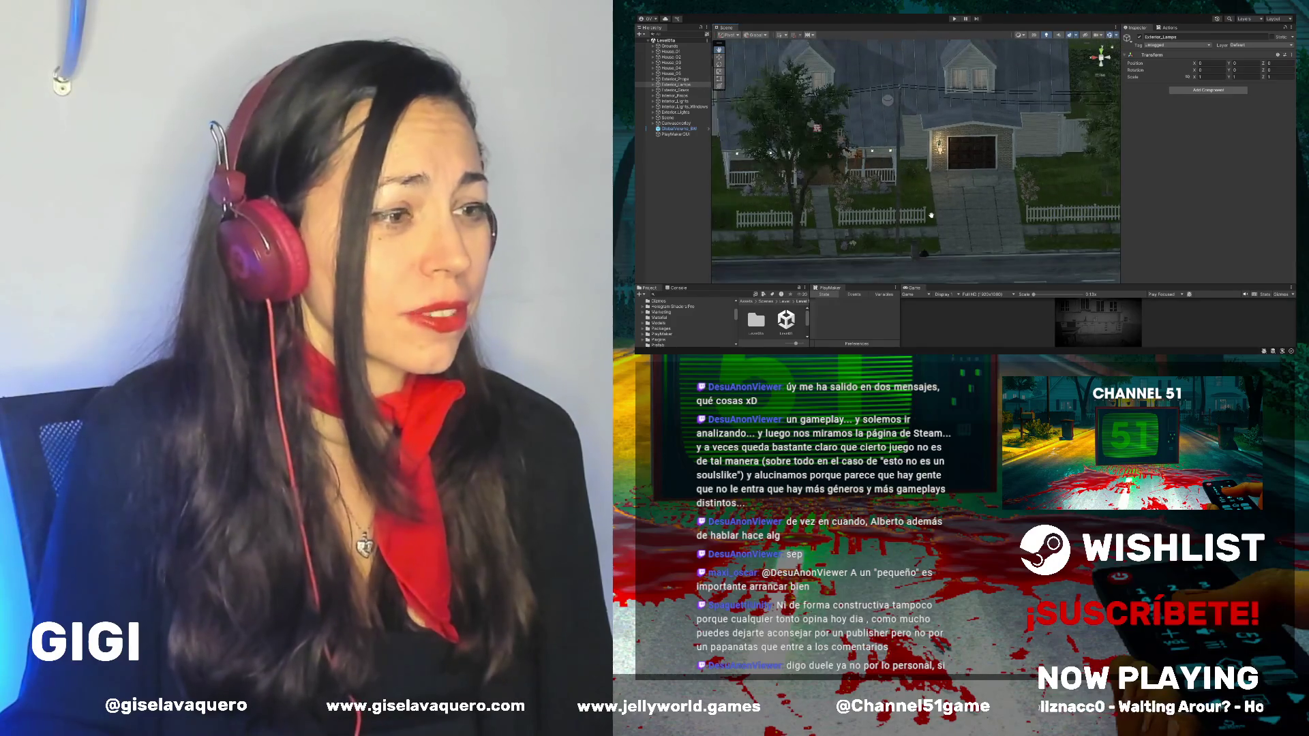
left_click_drag(932, 216, 952, 238)
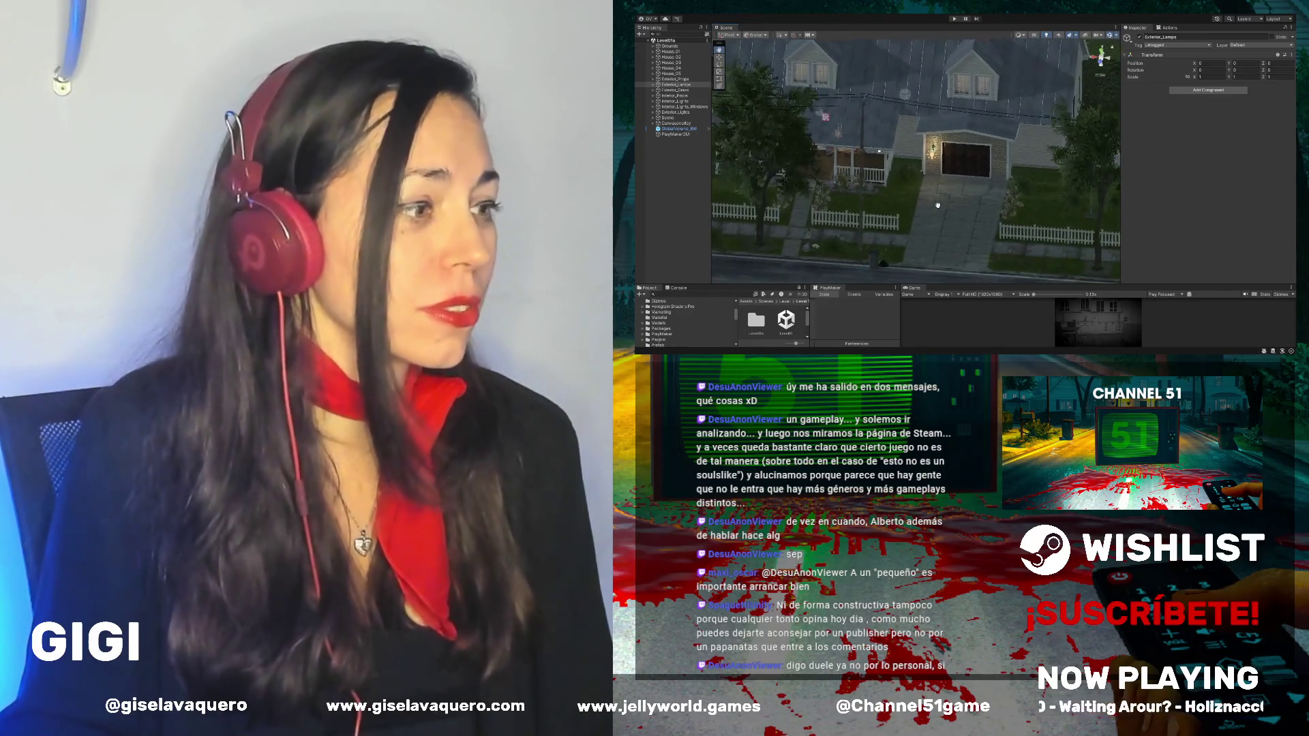
left_click(720, 57)
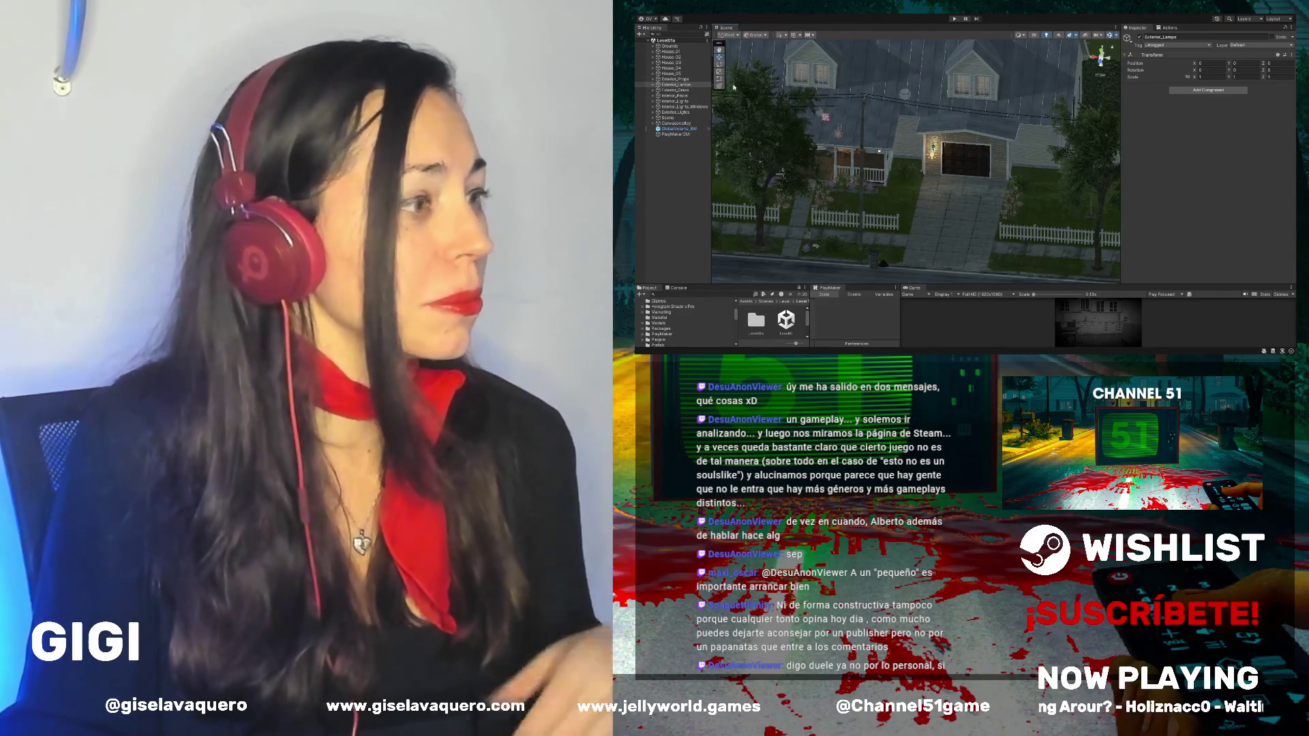
left_click(872, 259)
left_click_drag(876, 258, 1046, 219)
mouse_move(1002, 188)
left_mouse_down()
mouse_move(1059, 191)
mouse_move(920, 205)
mouse_move(906, 175)
mouse_move(941, 187)
left_mouse_up()
Step: Deactivate Trashbin (2) and Trashbag (2) using the Inspector's active checkbox
scroll(942, 188, "down", 8)
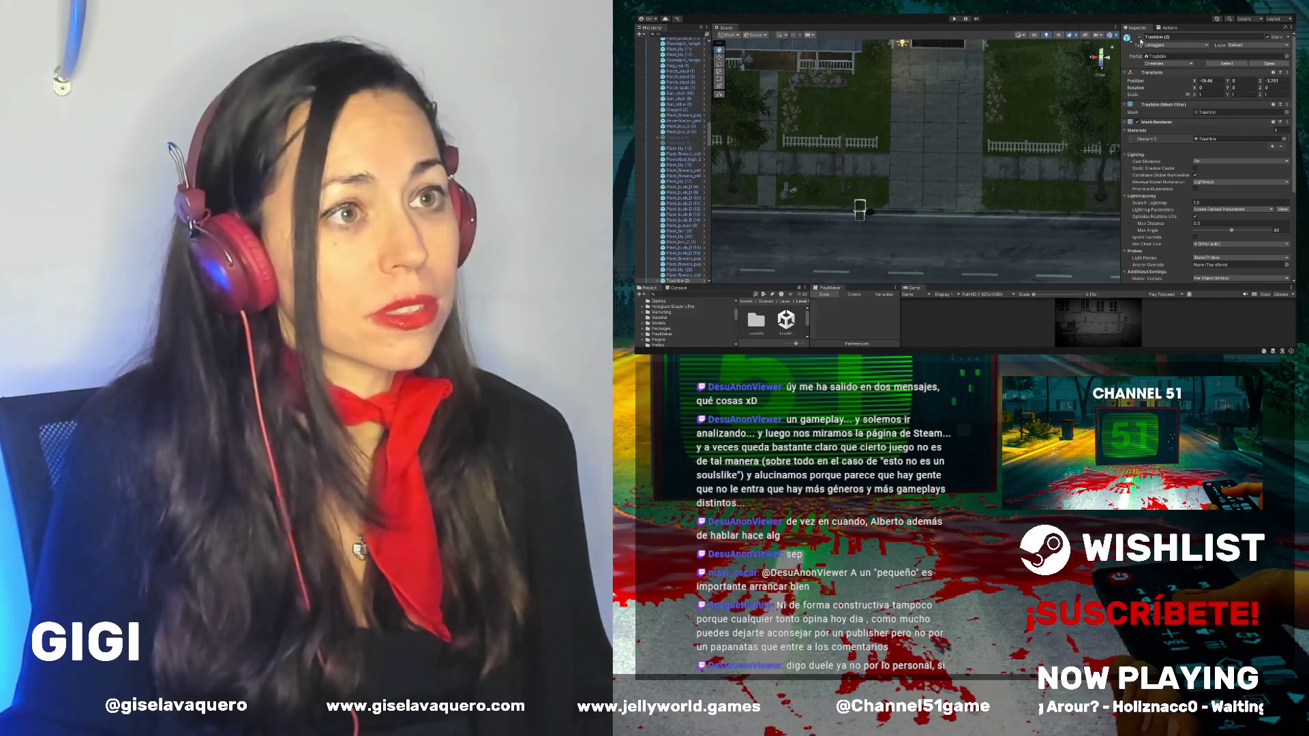
left_click(1139, 37)
scroll(869, 213, "down", 3)
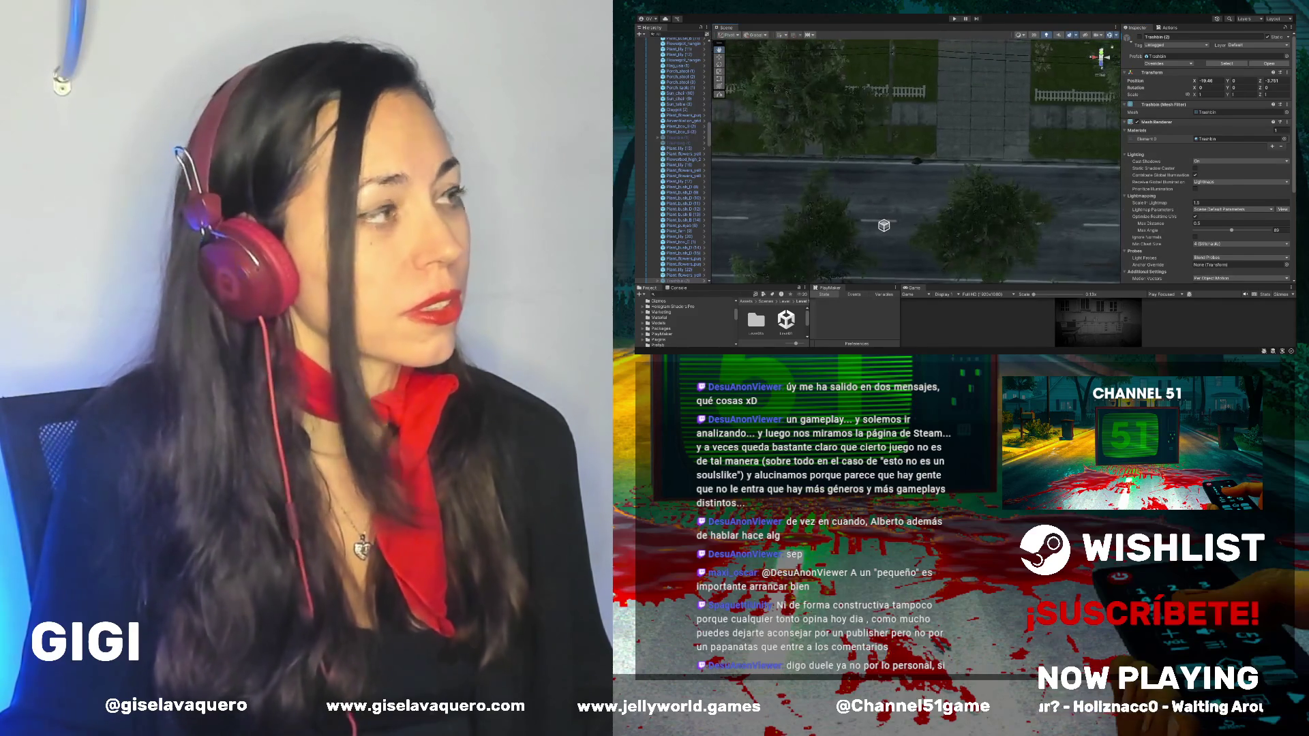
left_click(719, 56)
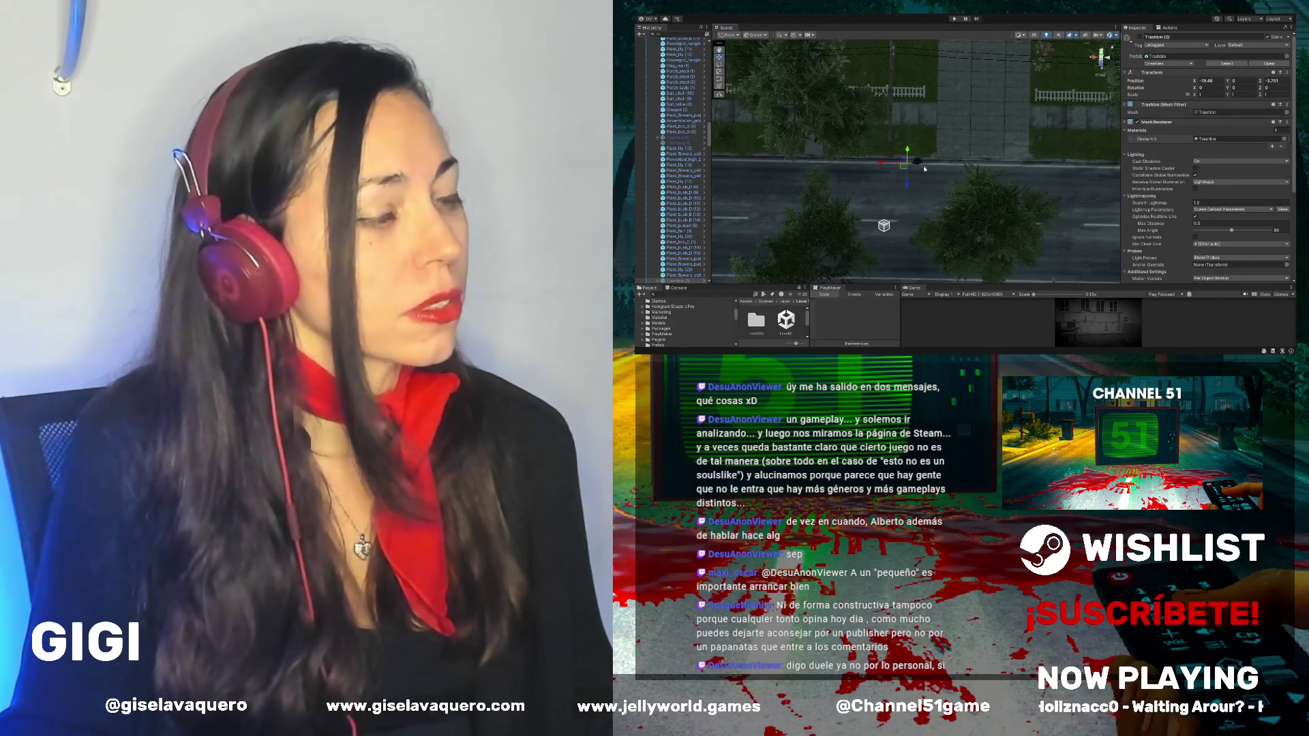
left_click(919, 161)
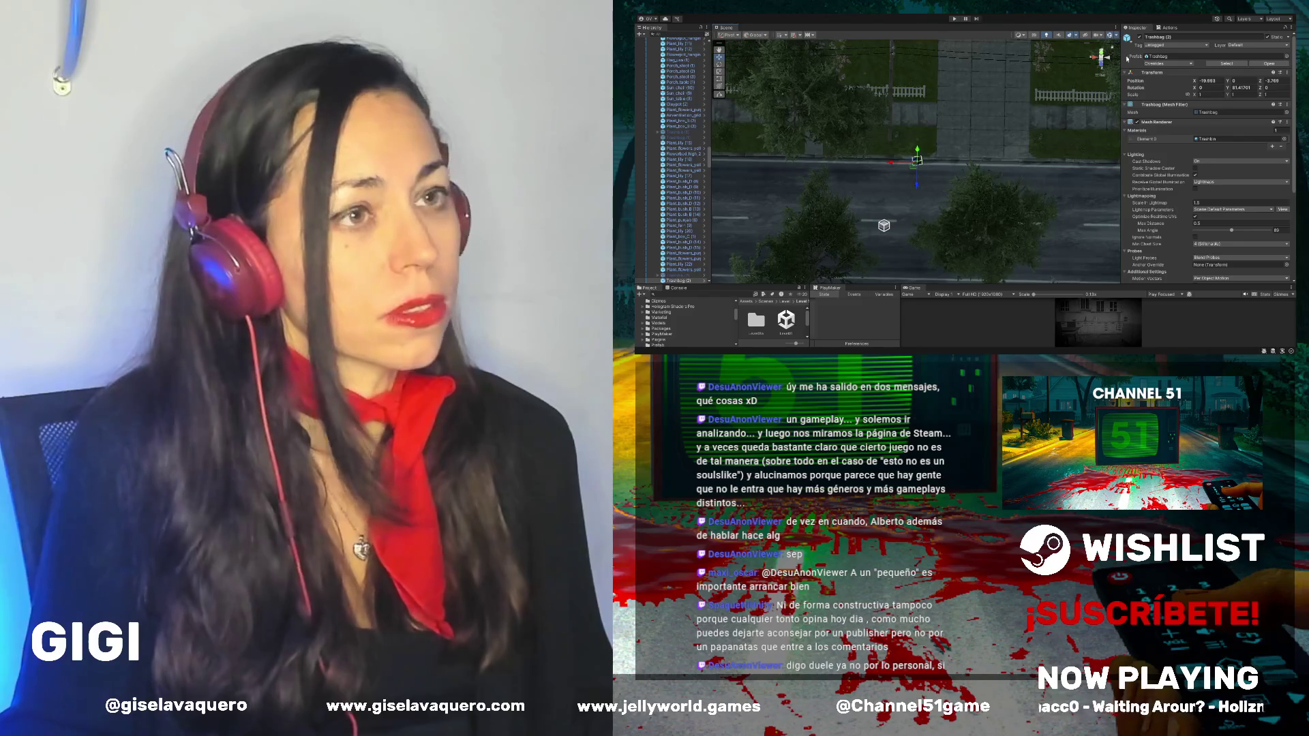
left_click(1140, 37)
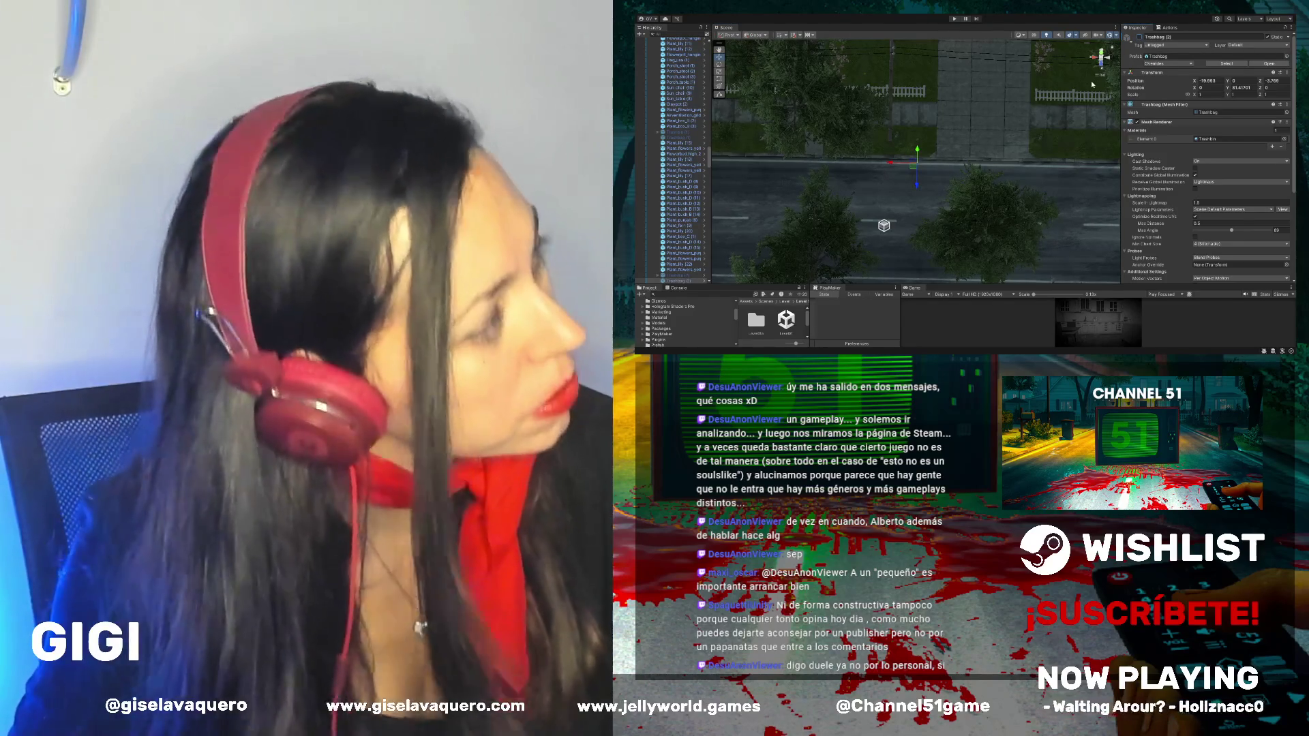
left_click_drag(1092, 84, 883, 124)
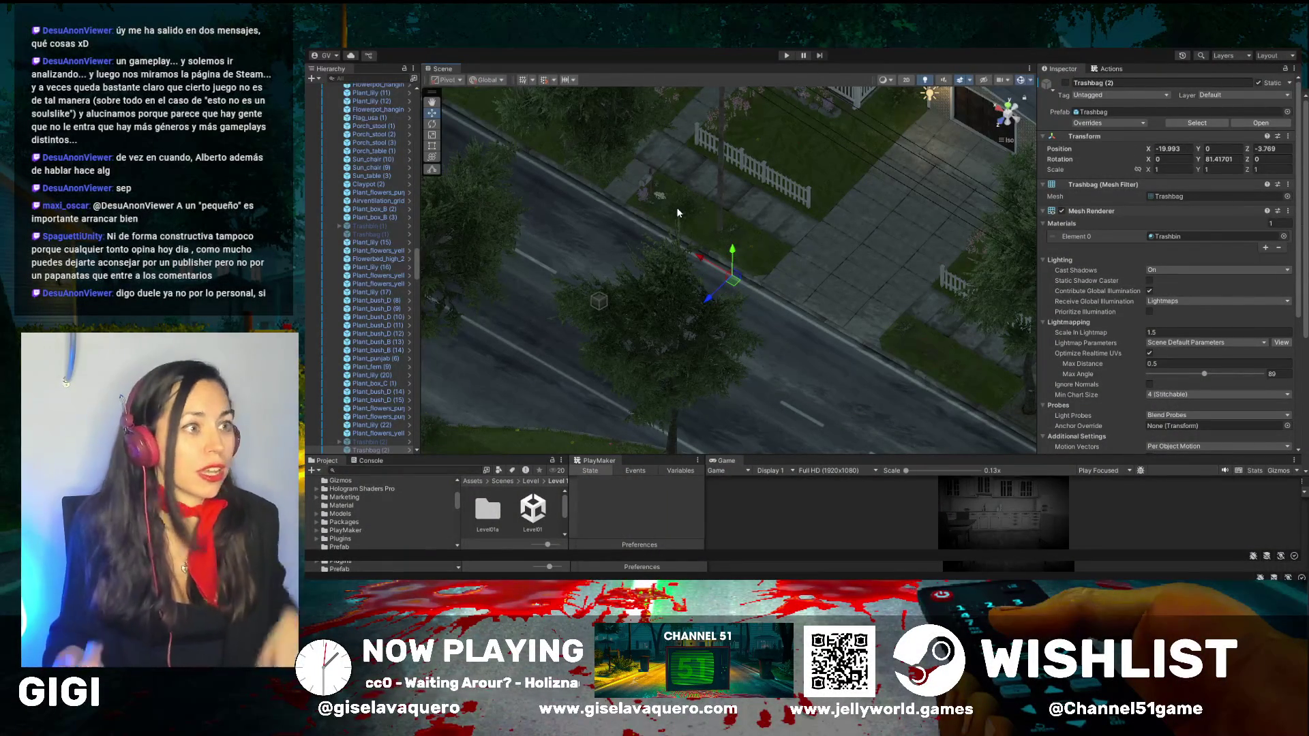
left_click_drag(826, 212, 836, 219)
Step: Pan the Scene view with the hand tool to frame the tree-lined road
key("q")
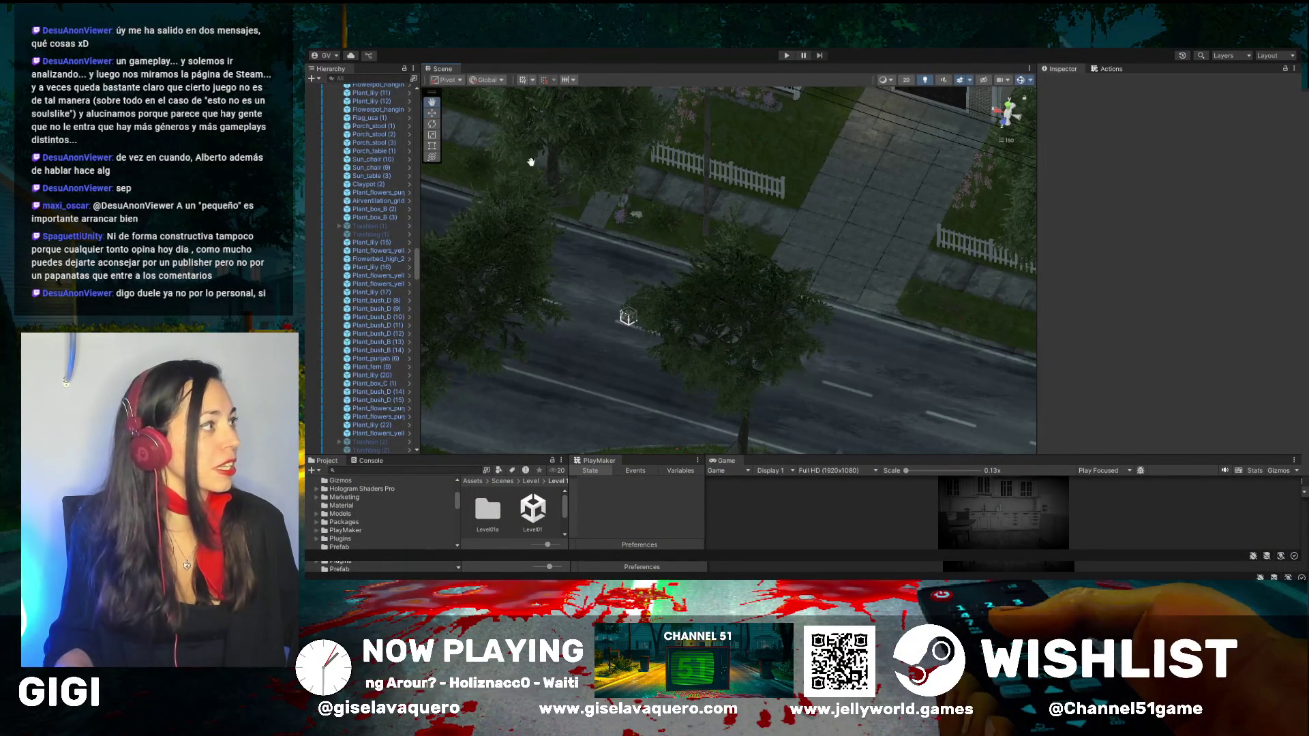
left_click_drag(659, 251, 682, 234)
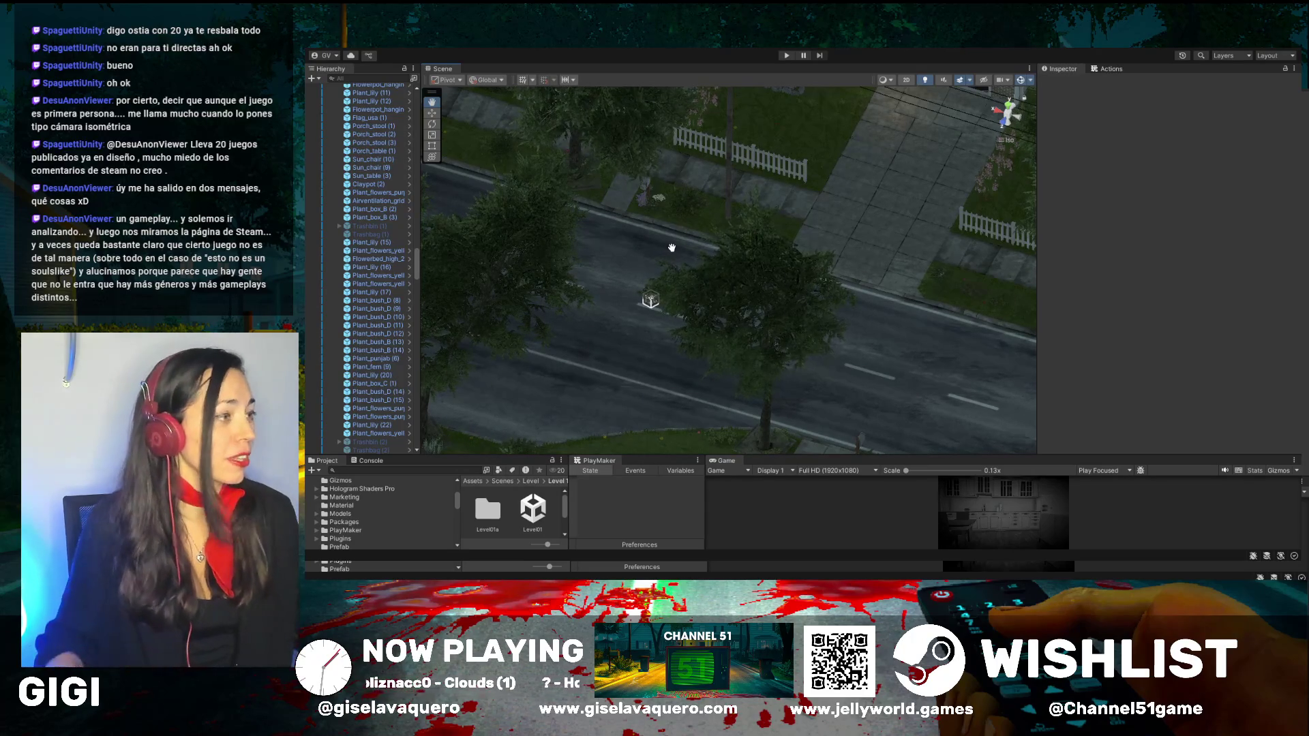
Step: Zoom and pan the Scene view along the street and its houses
scroll(731, 228, "down", 2)
scroll(731, 228, "down", 3)
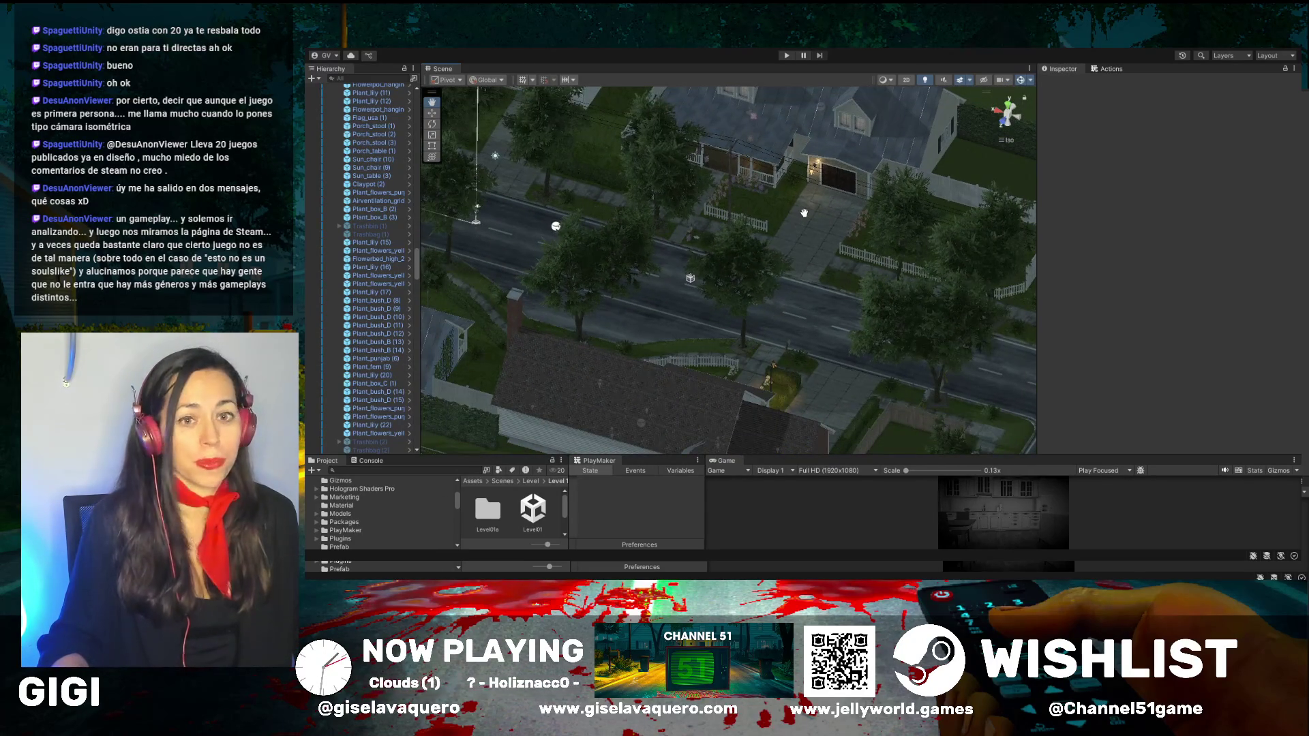
left_click_drag(805, 213, 739, 261)
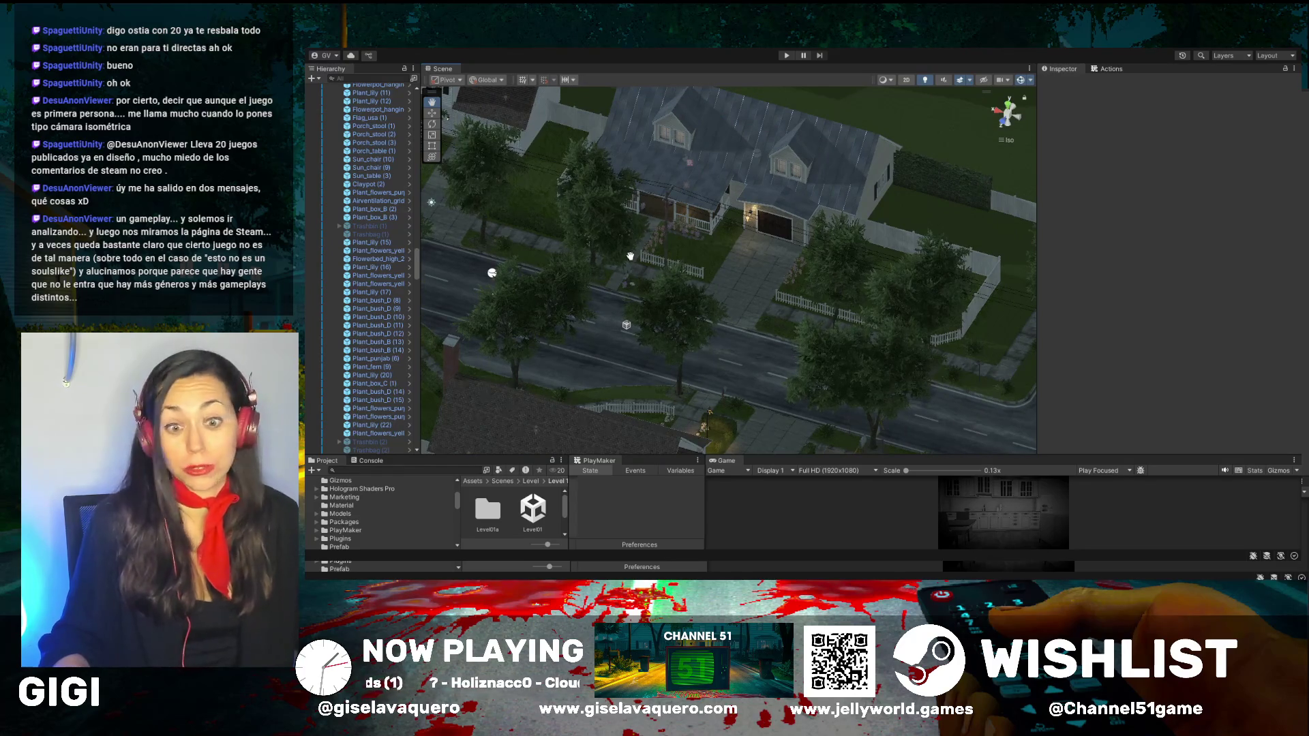
left_click_drag(640, 267, 693, 264)
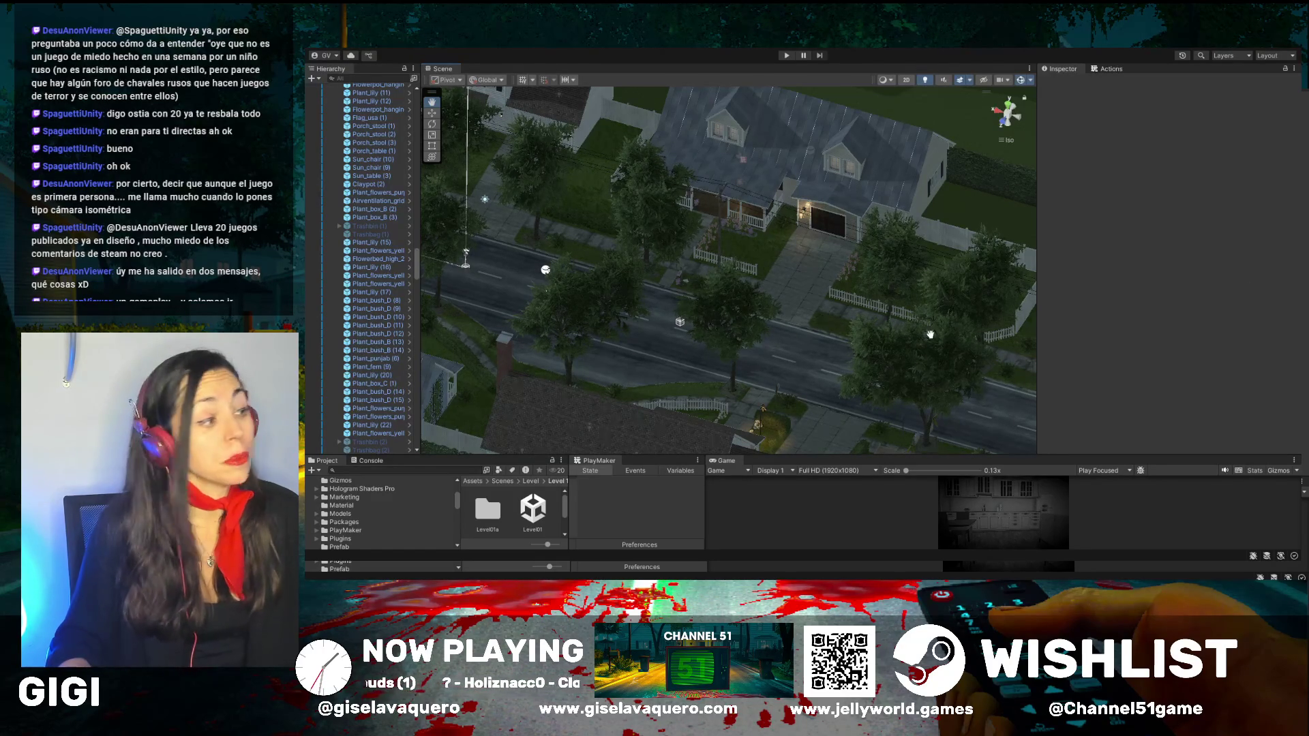
left_click_drag(776, 321, 779, 324)
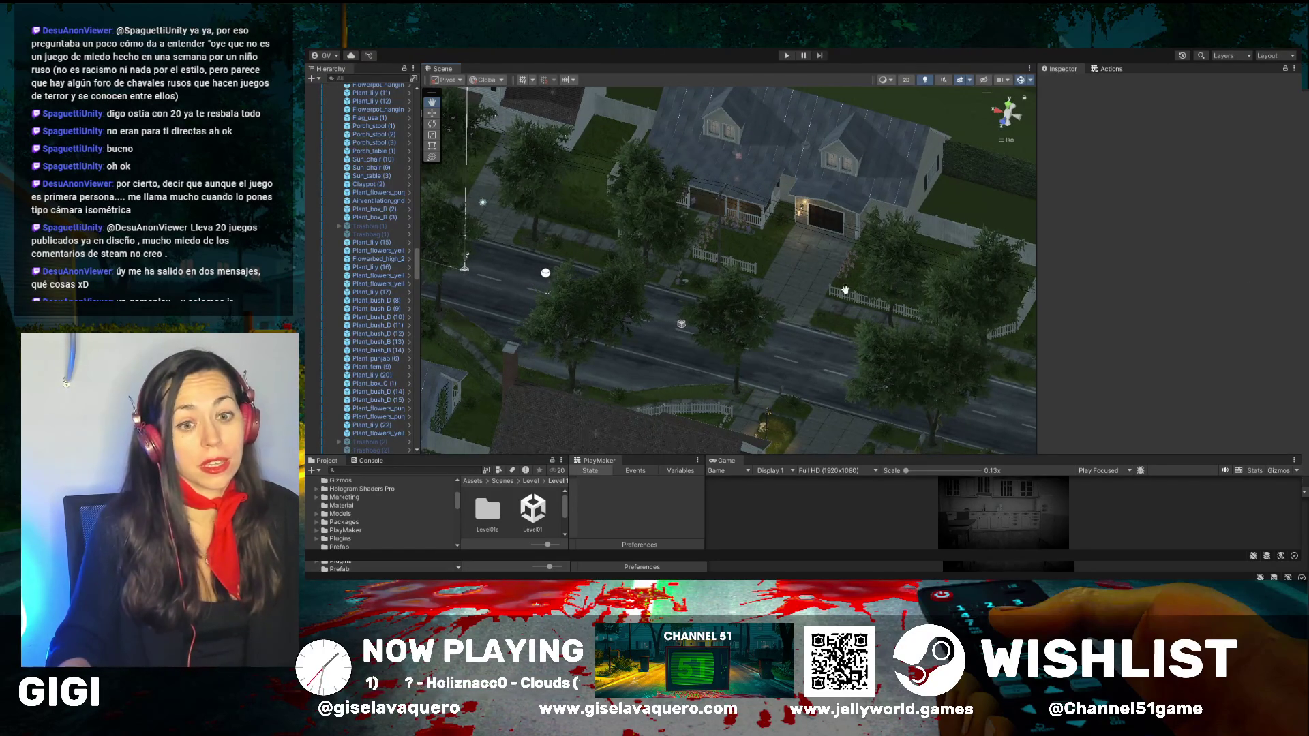
left_click_drag(722, 248, 806, 228)
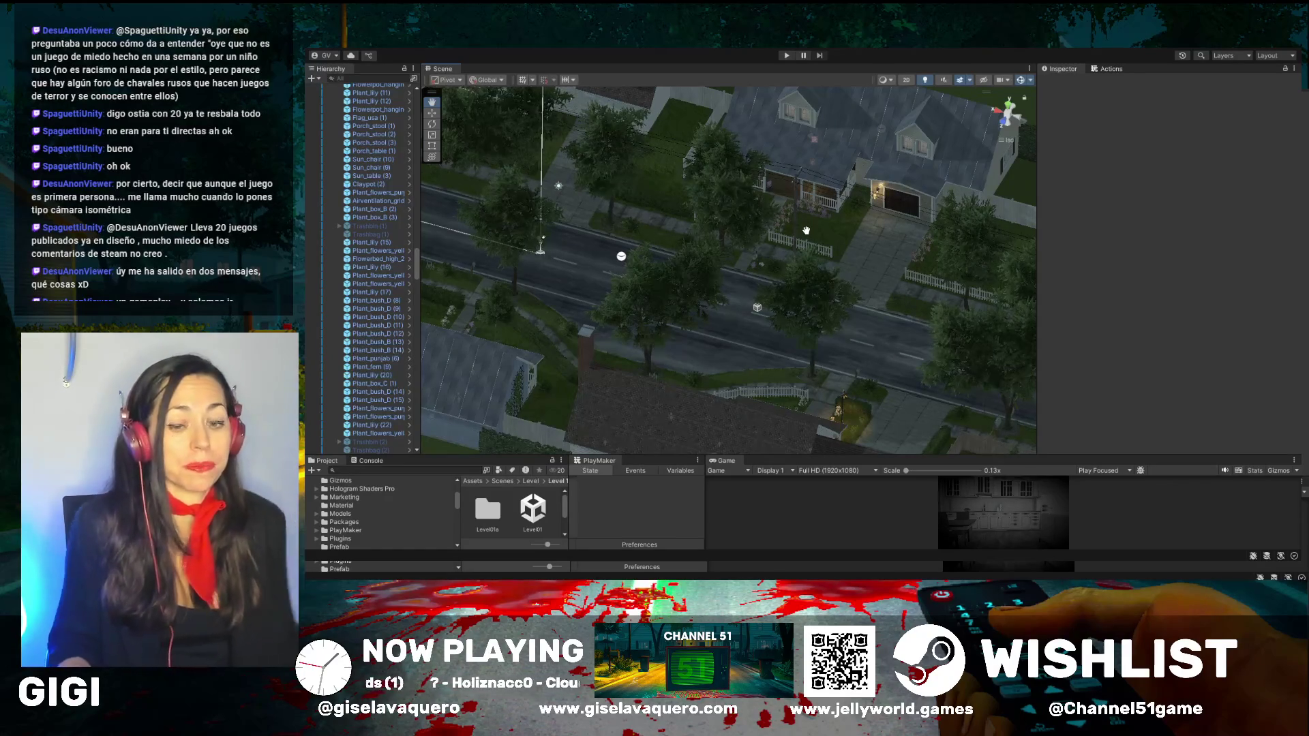
Step: Orbit over the street, then tilt and pan to a front view of the houses opposite
mouse_move(773, 275)
left_mouse_down()
mouse_move(668, 258)
mouse_move(706, 251)
mouse_move(936, 289)
left_mouse_up()
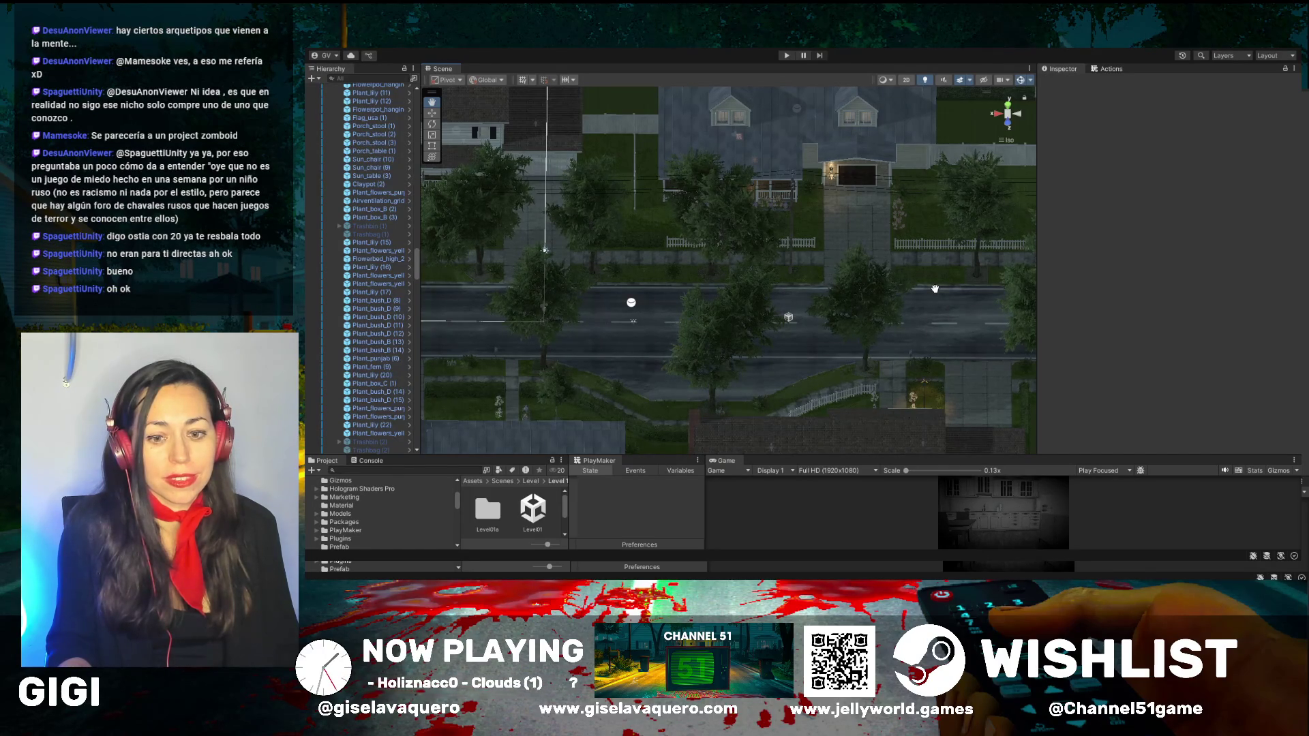
mouse_move(934, 288)
left_mouse_down()
mouse_move(843, 293)
mouse_move(789, 258)
left_mouse_up()
scroll(843, 293, "down", 3)
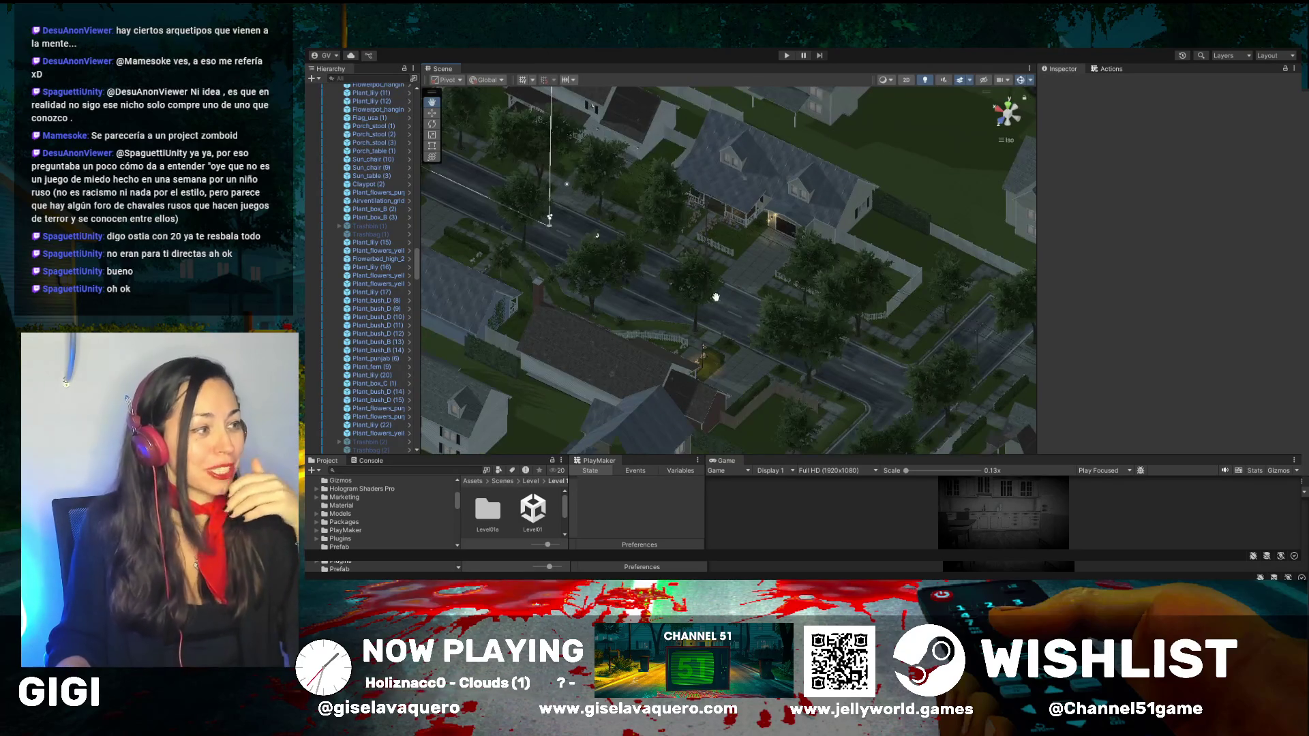
left_click_drag(716, 297, 665, 255)
mouse_move(716, 296)
left_mouse_down()
mouse_move(669, 258)
mouse_move(754, 277)
mouse_move(874, 339)
left_mouse_up()
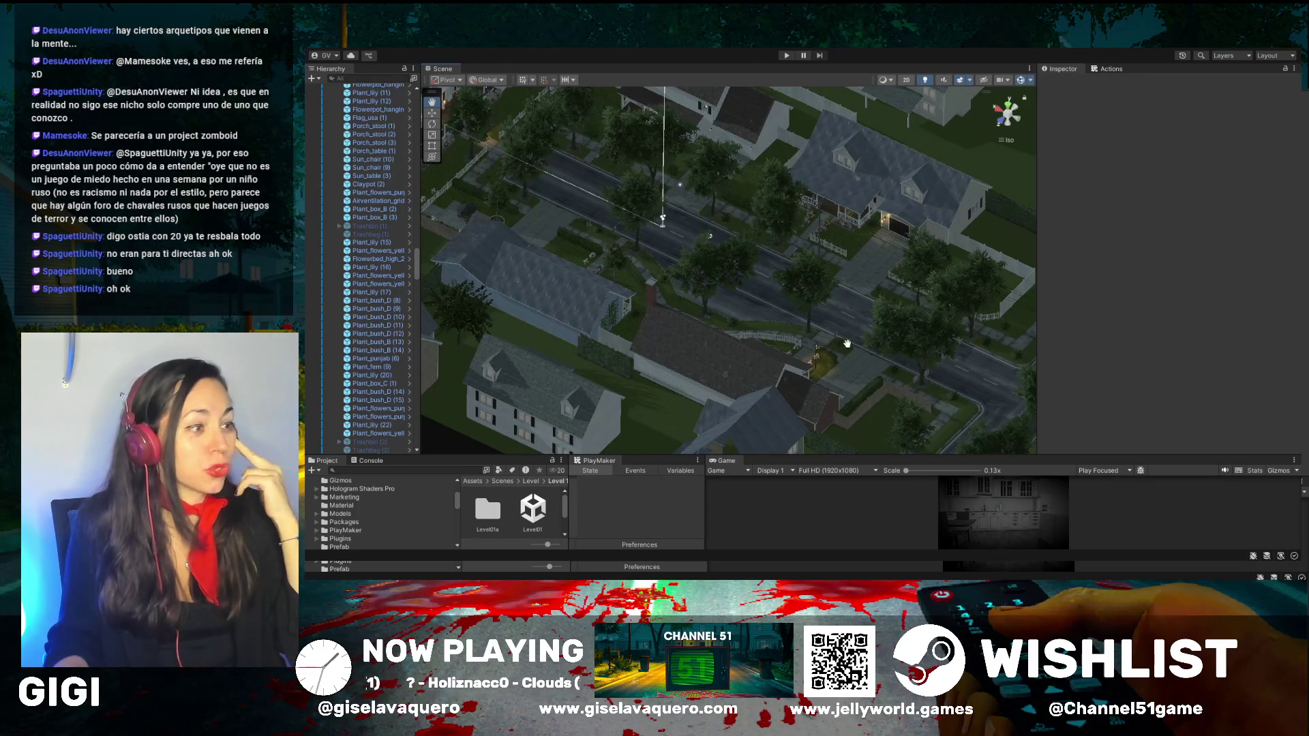
left_click_drag(847, 343, 843, 346)
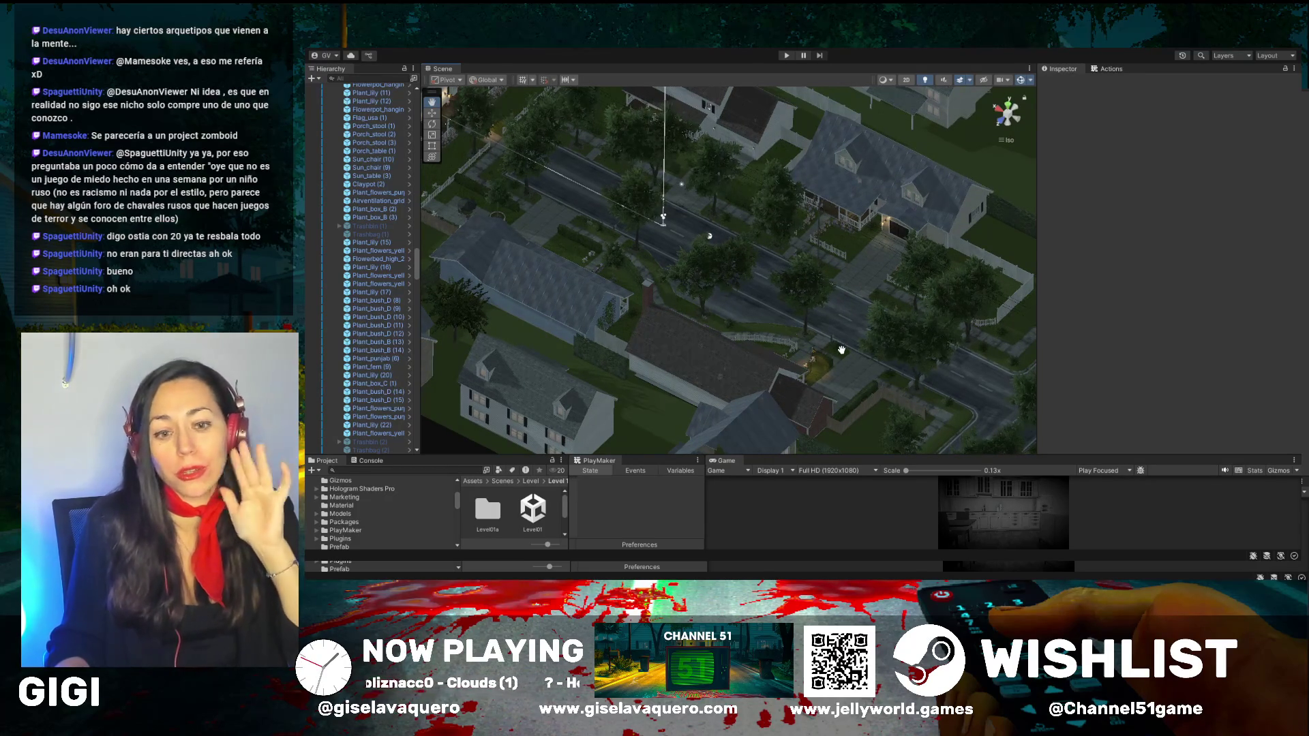
left_click_drag(841, 350, 811, 322)
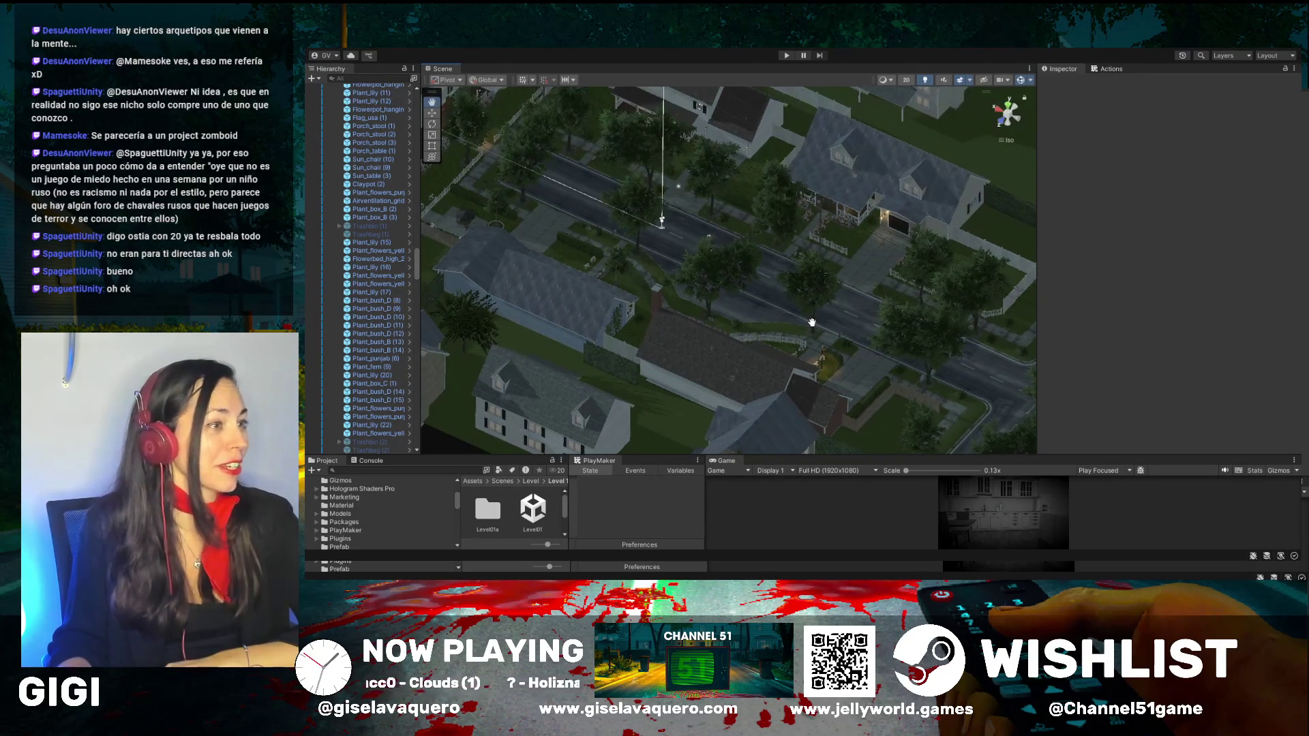
mouse_move(689, 290)
left_mouse_down()
mouse_move(513, 304)
mouse_move(520, 350)
left_mouse_up()
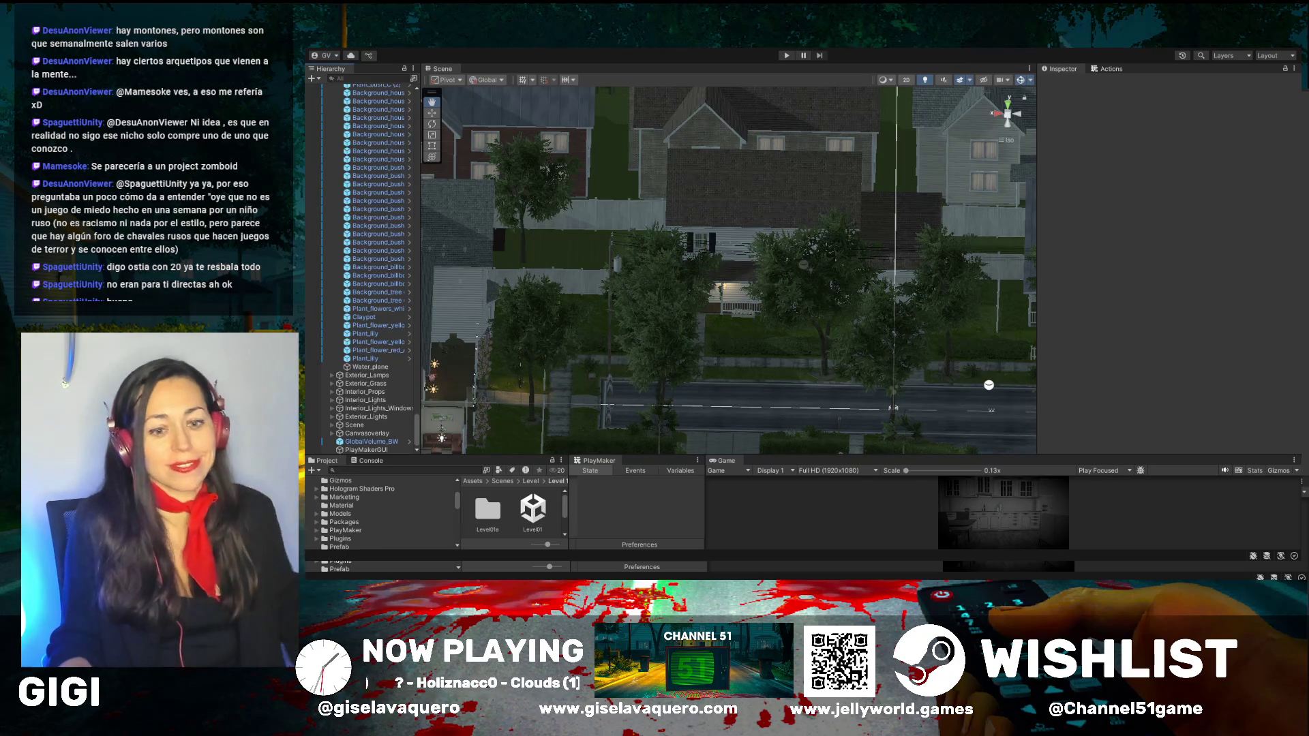
Step: Scroll the Hierarchy to the top and collapse the Grounds group above House_01 to House_05
mouse_move(748, 295)
left_mouse_down()
mouse_move(731, 339)
mouse_move(651, 313)
left_mouse_up()
scroll(409, 312, "up", 4)
scroll(395, 293, "up", 10)
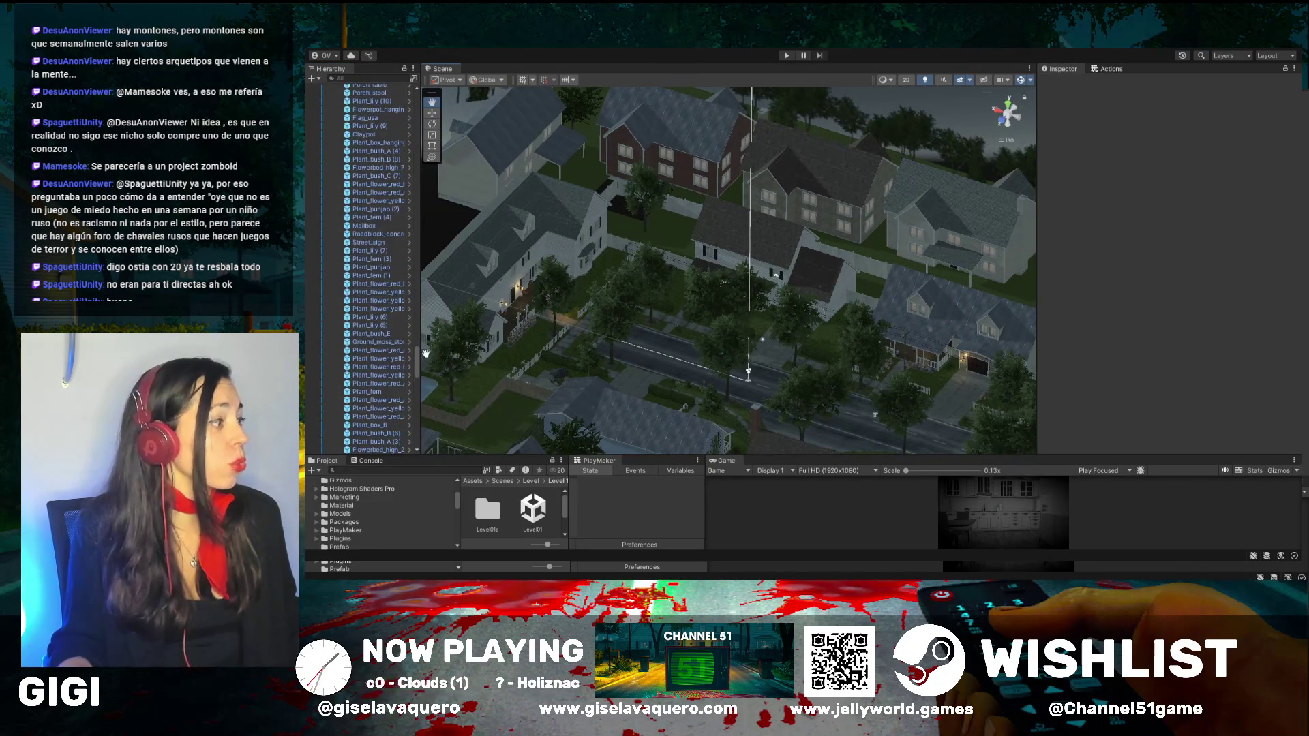
left_click_drag(415, 355, 422, 87)
left_click(331, 97)
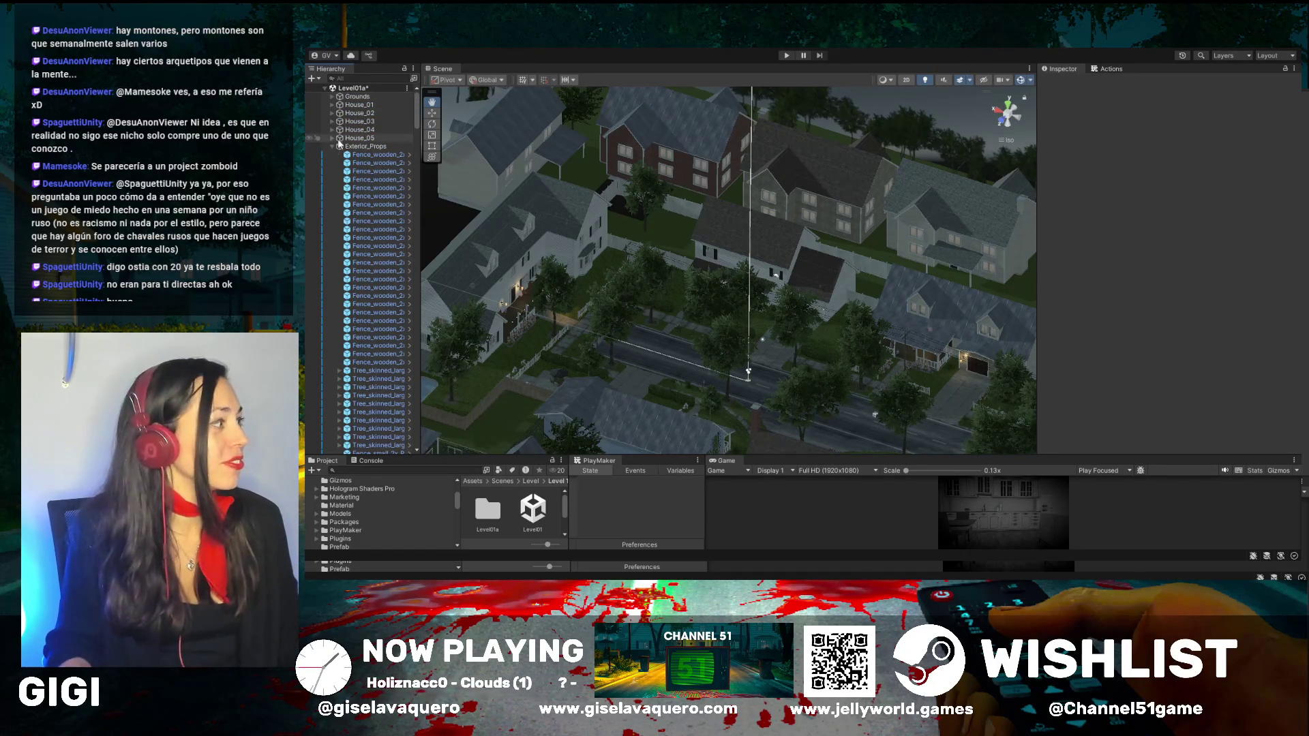
Step: Frame House_03 in the Scene view and orbit around it
left_click(331, 146)
double_click(347, 122)
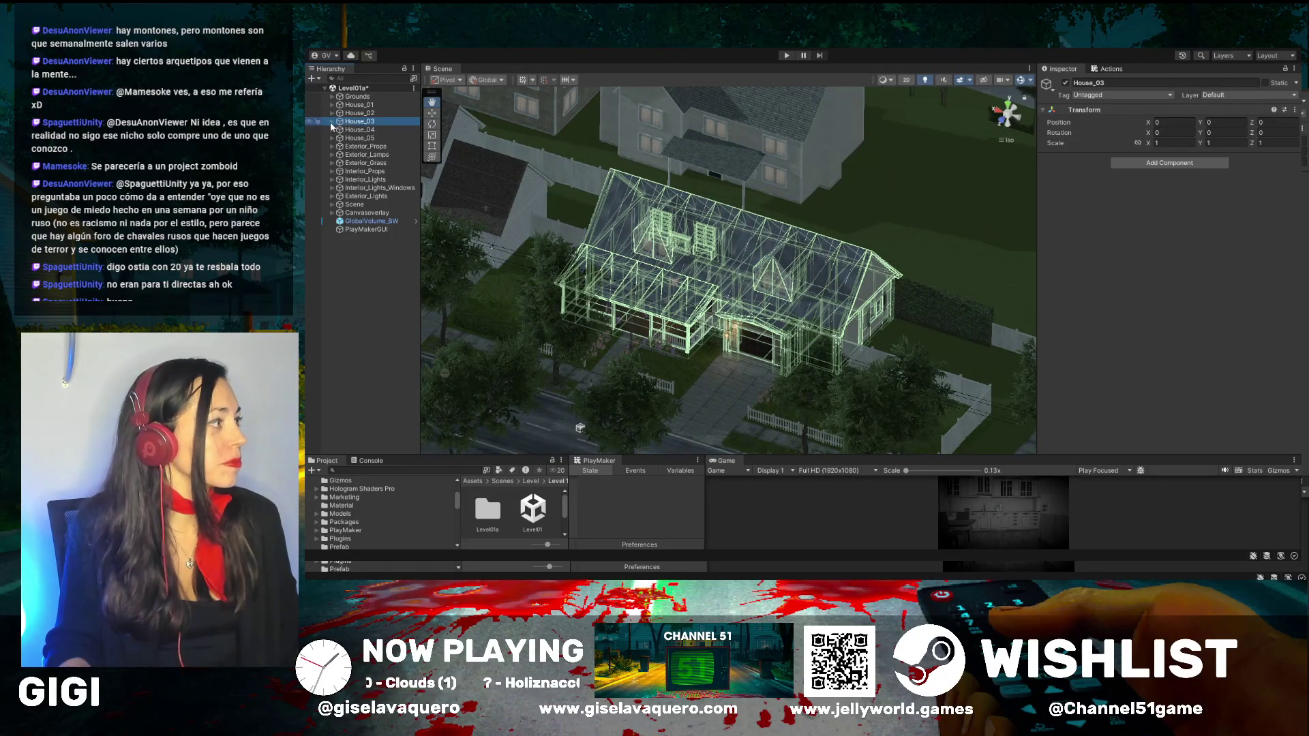
left_click(332, 122)
left_click(332, 121)
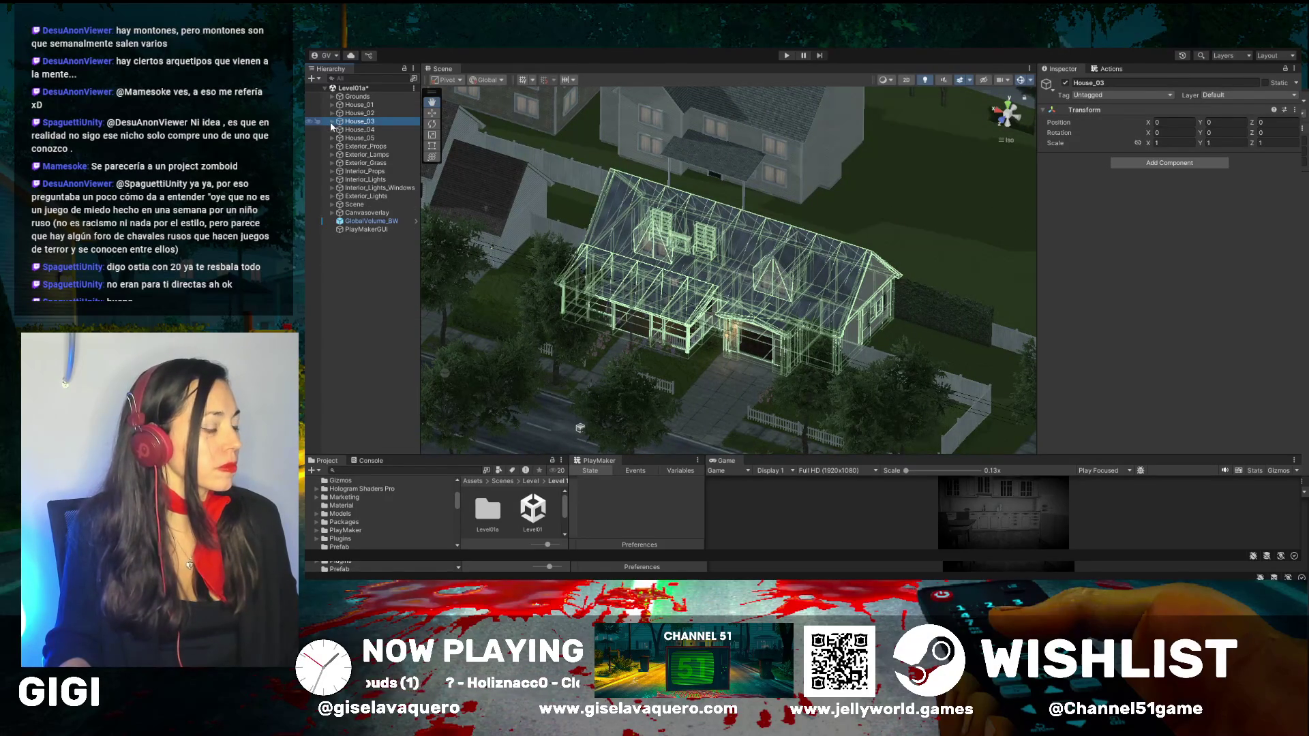
scroll(760, 380, "up", 5)
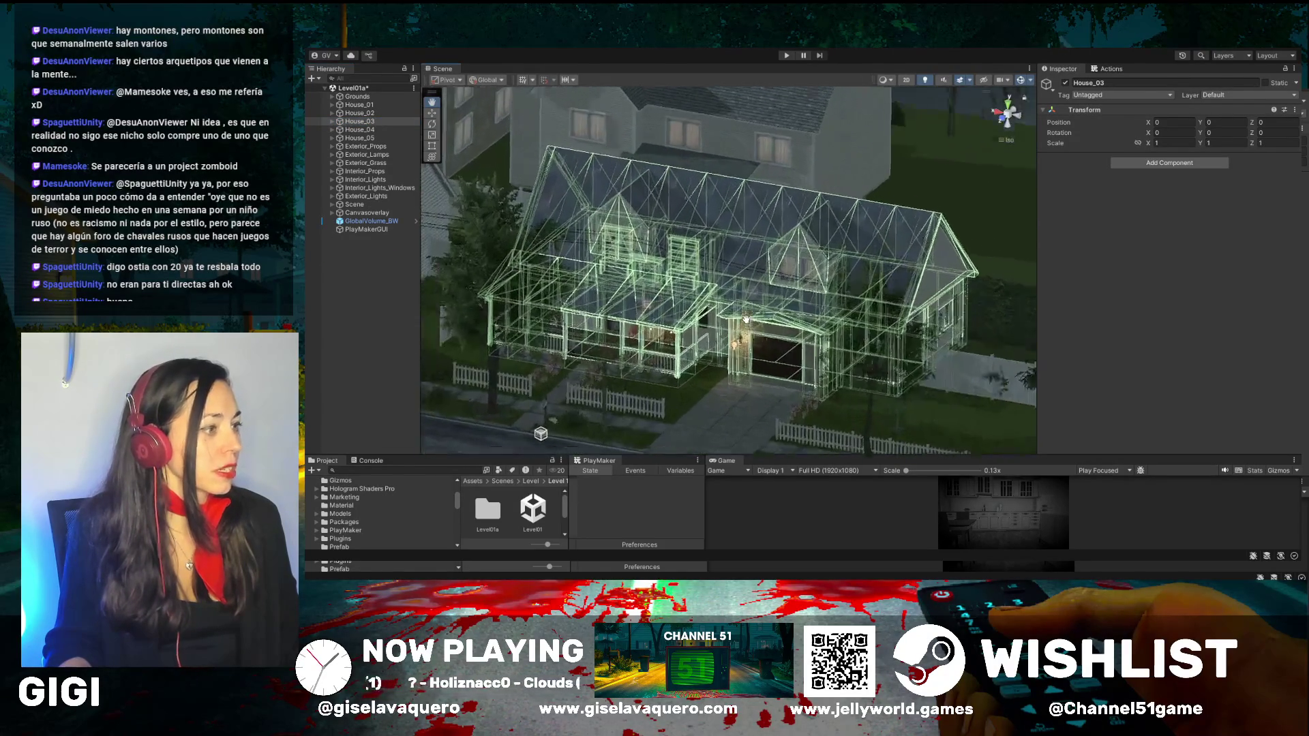
mouse_move(760, 380)
left_mouse_down()
mouse_move(680, 392)
mouse_move(819, 426)
mouse_move(791, 385)
left_mouse_up()
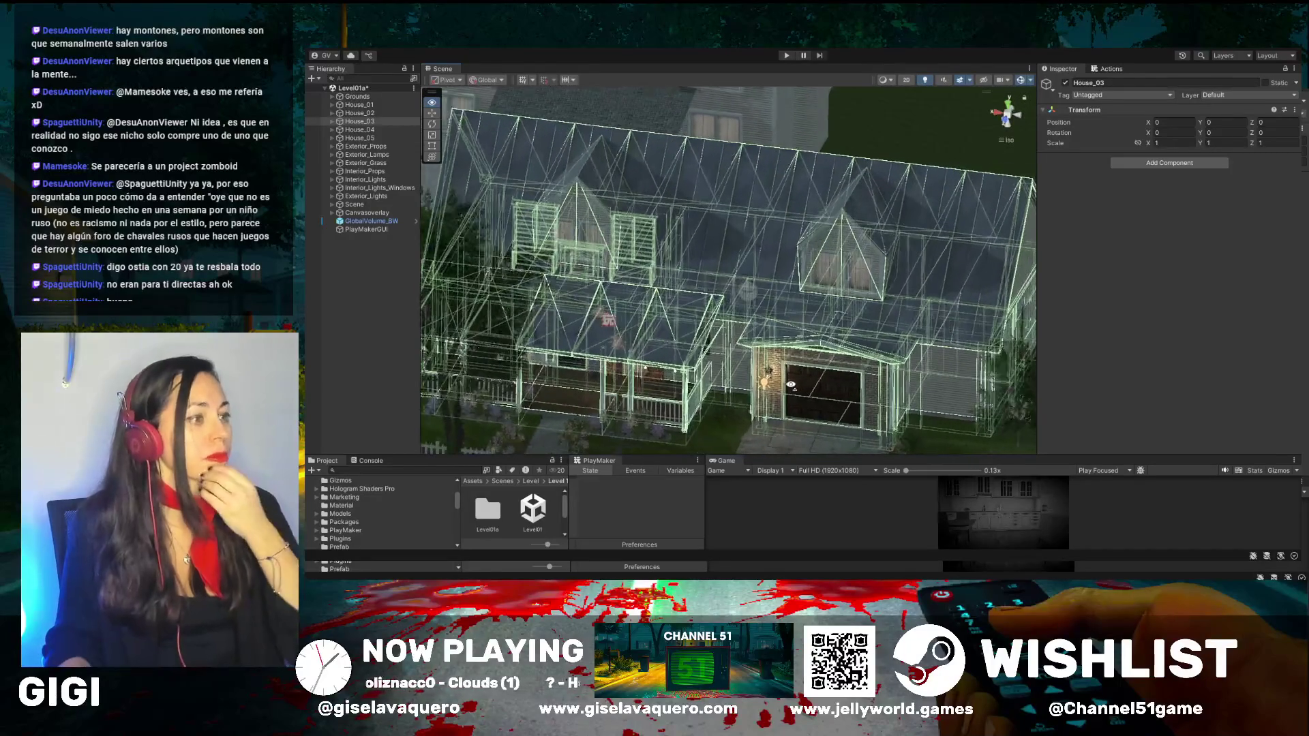
left_click_drag(714, 232, 905, 344)
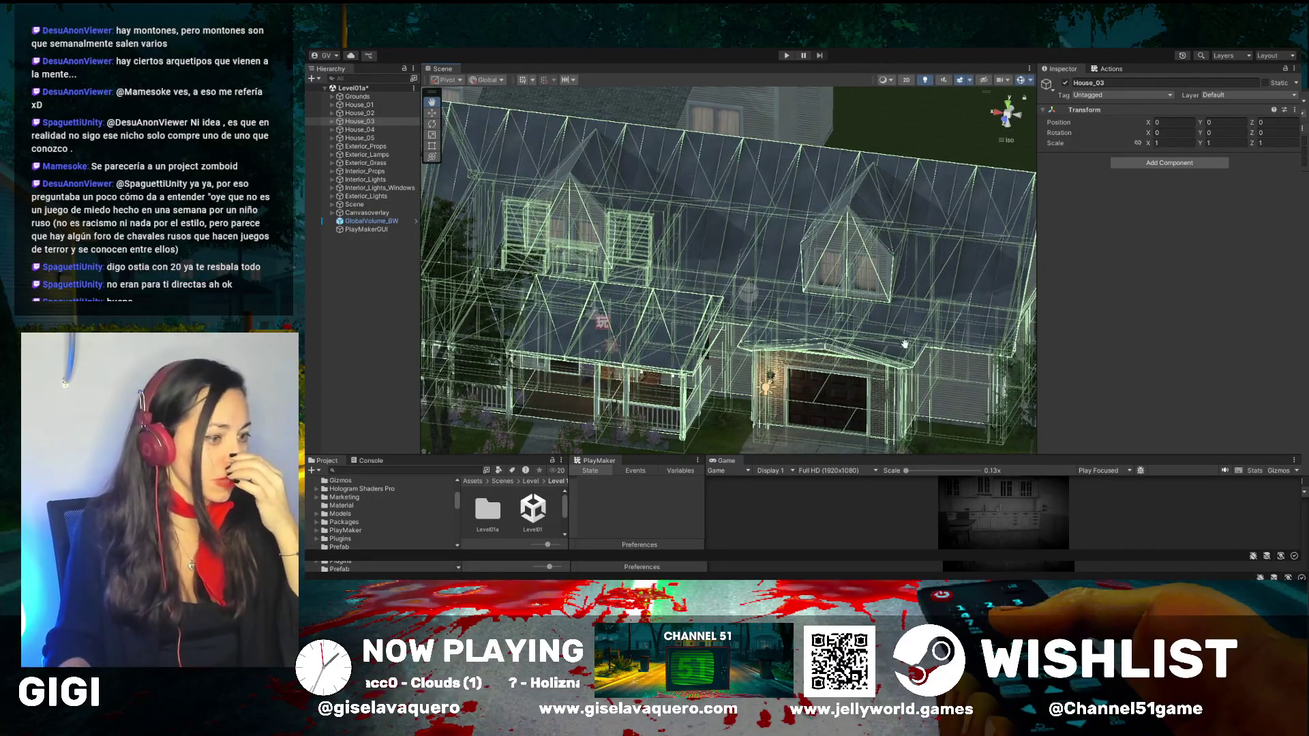
Step: Inspect GlobalVolume_BW's saturation -100 settings and start a Hierarchy name filter
left_click_drag(958, 456, 957, 89)
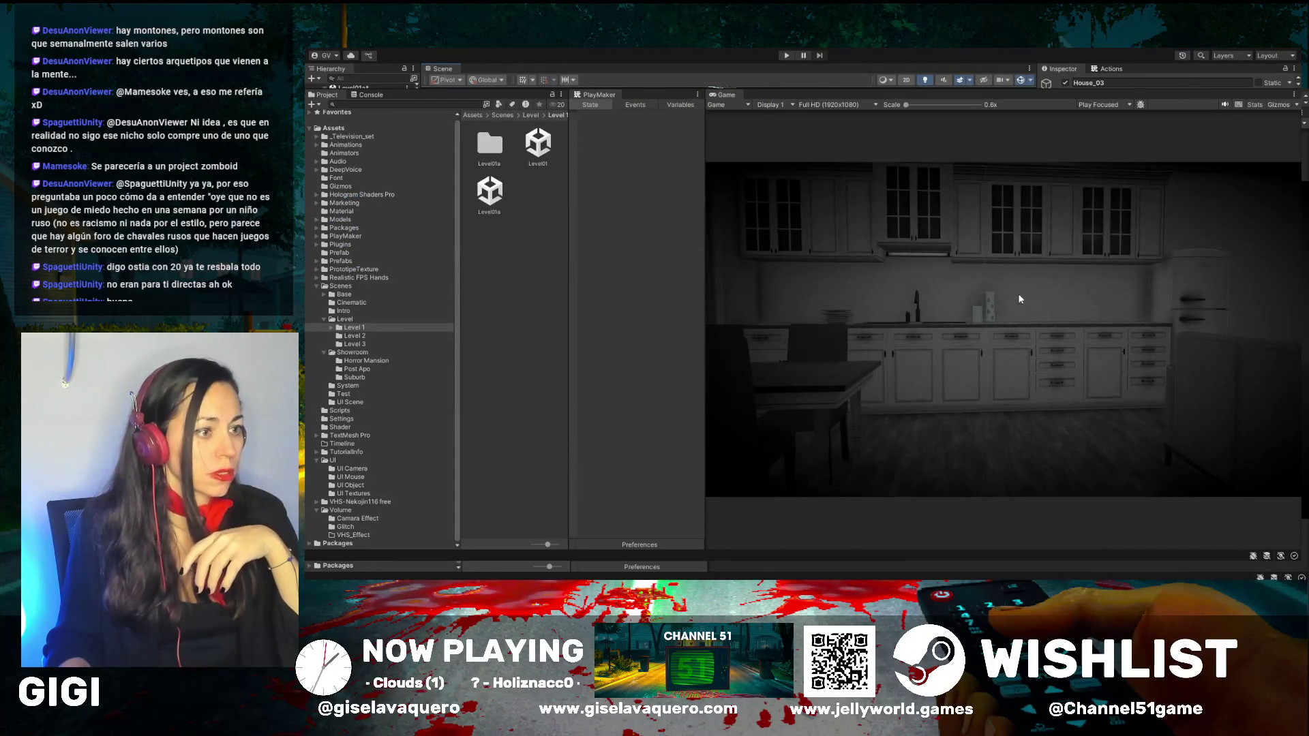
left_click_drag(875, 96, 876, 506)
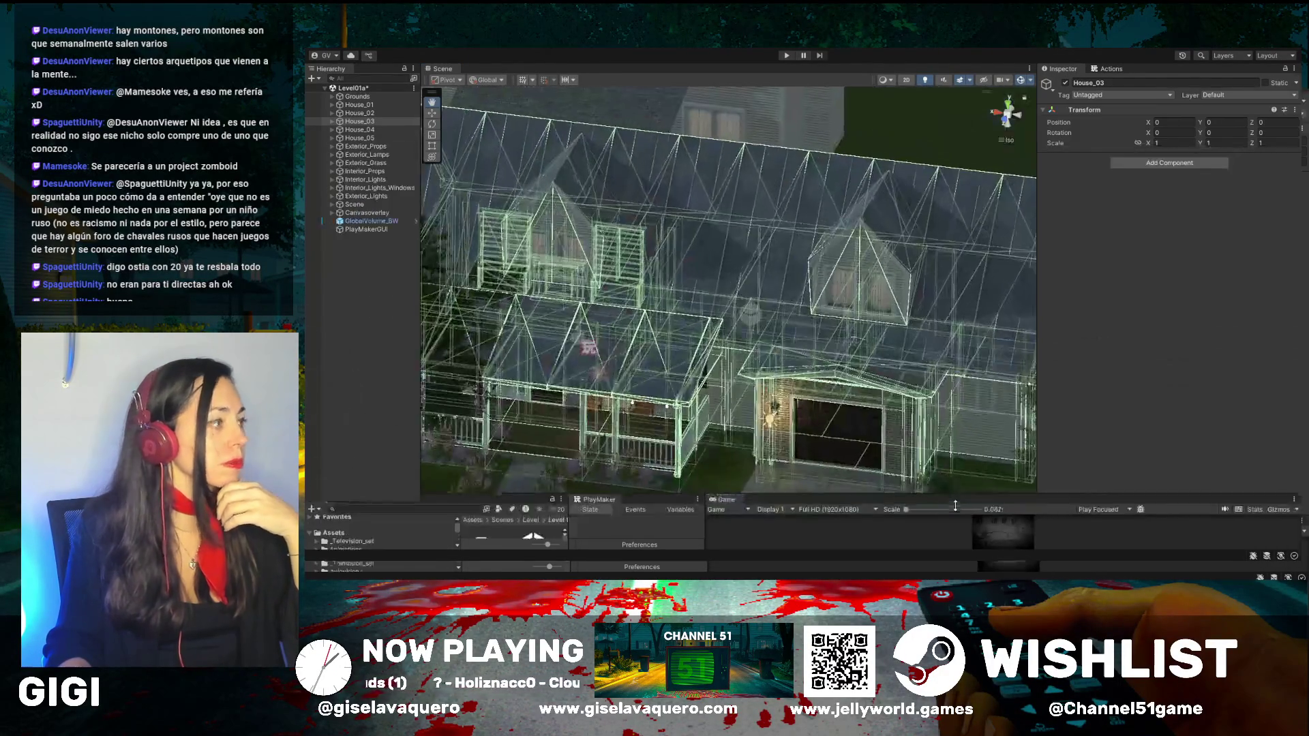
left_click(359, 221)
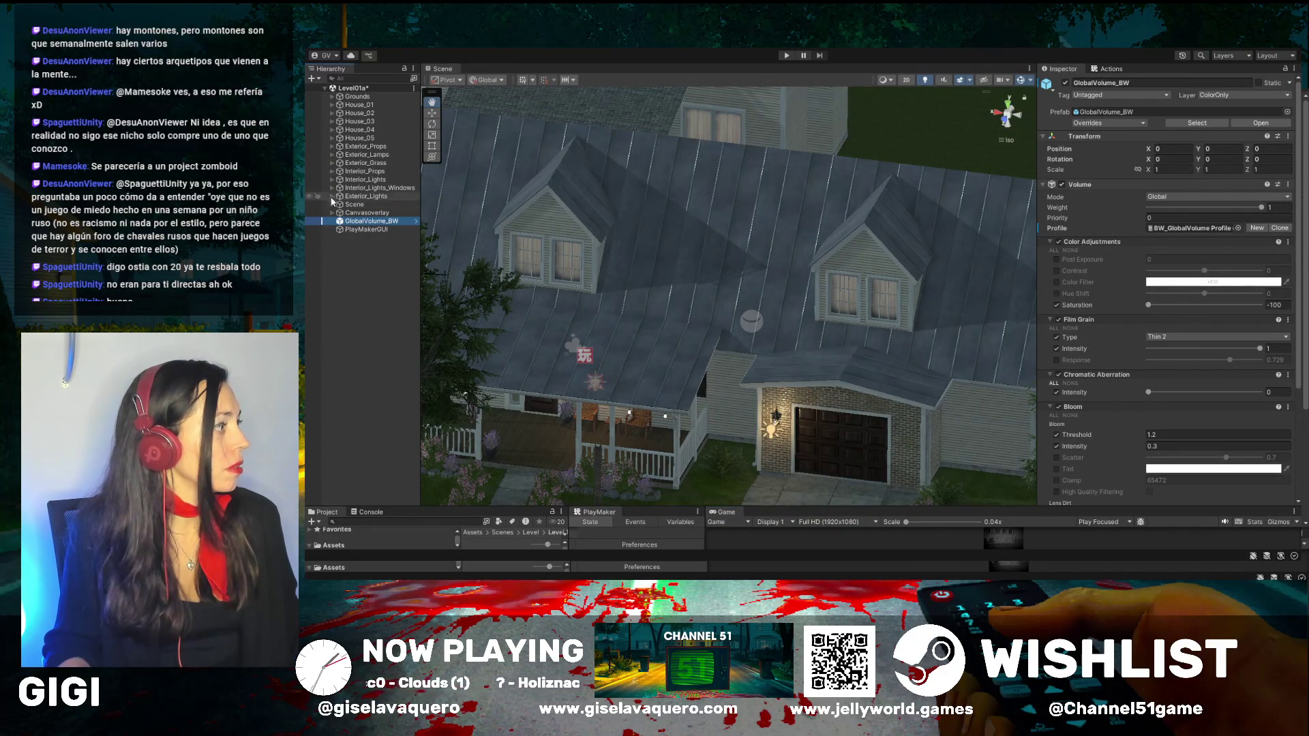
left_click(374, 75)
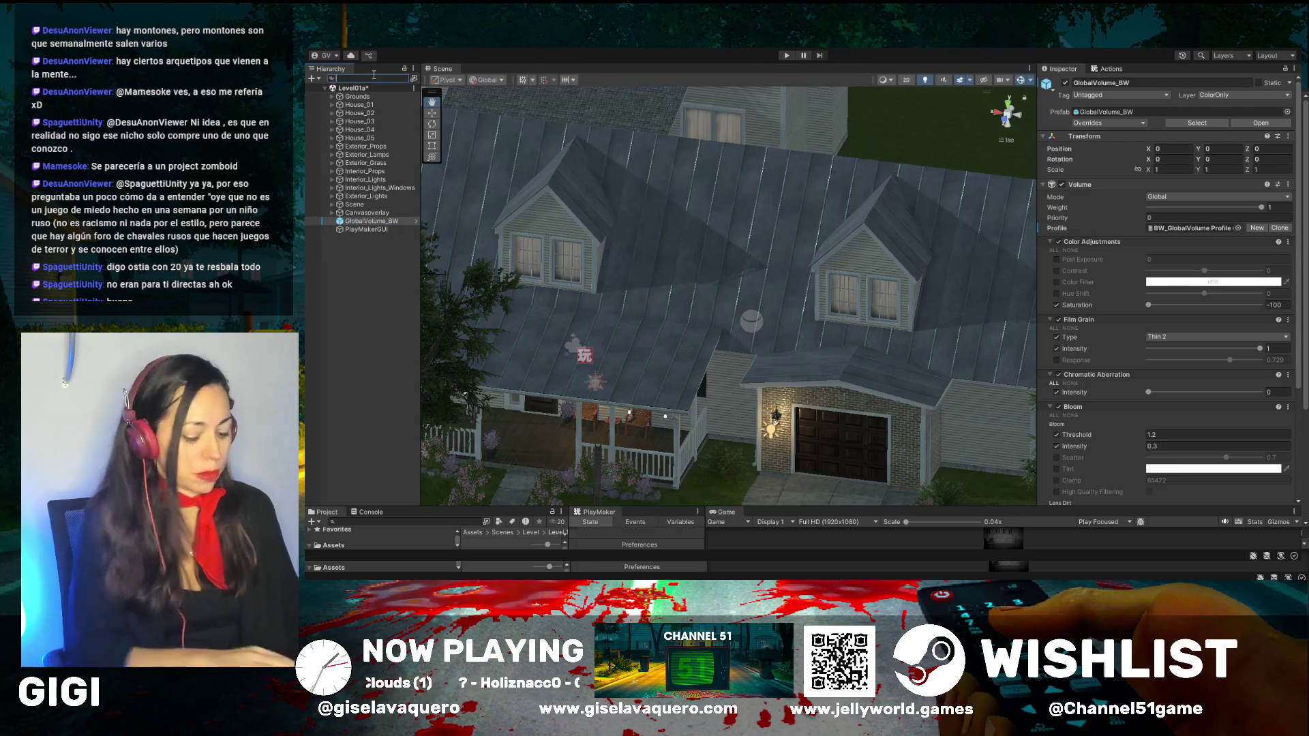
Step: Filter the Hierarchy for PLAYER, select the Player object, then clear the filter
type("PLAYER")
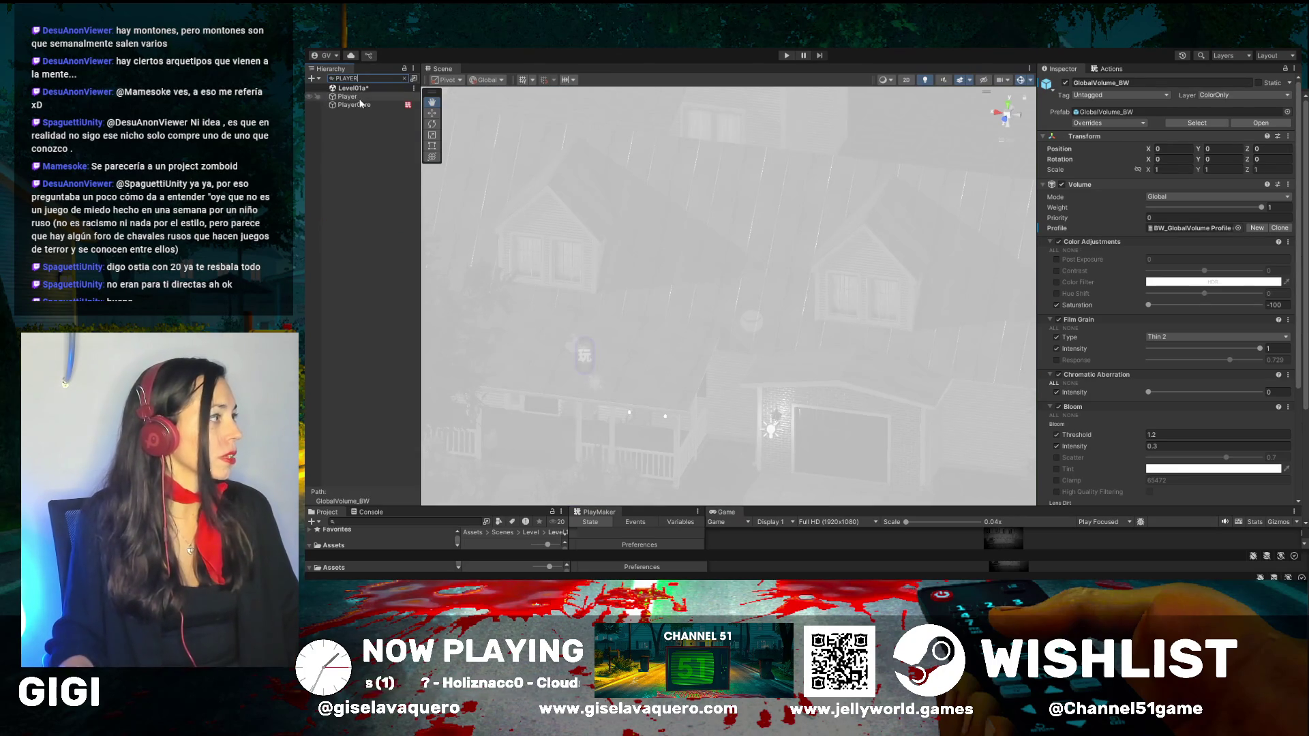
left_click(354, 97)
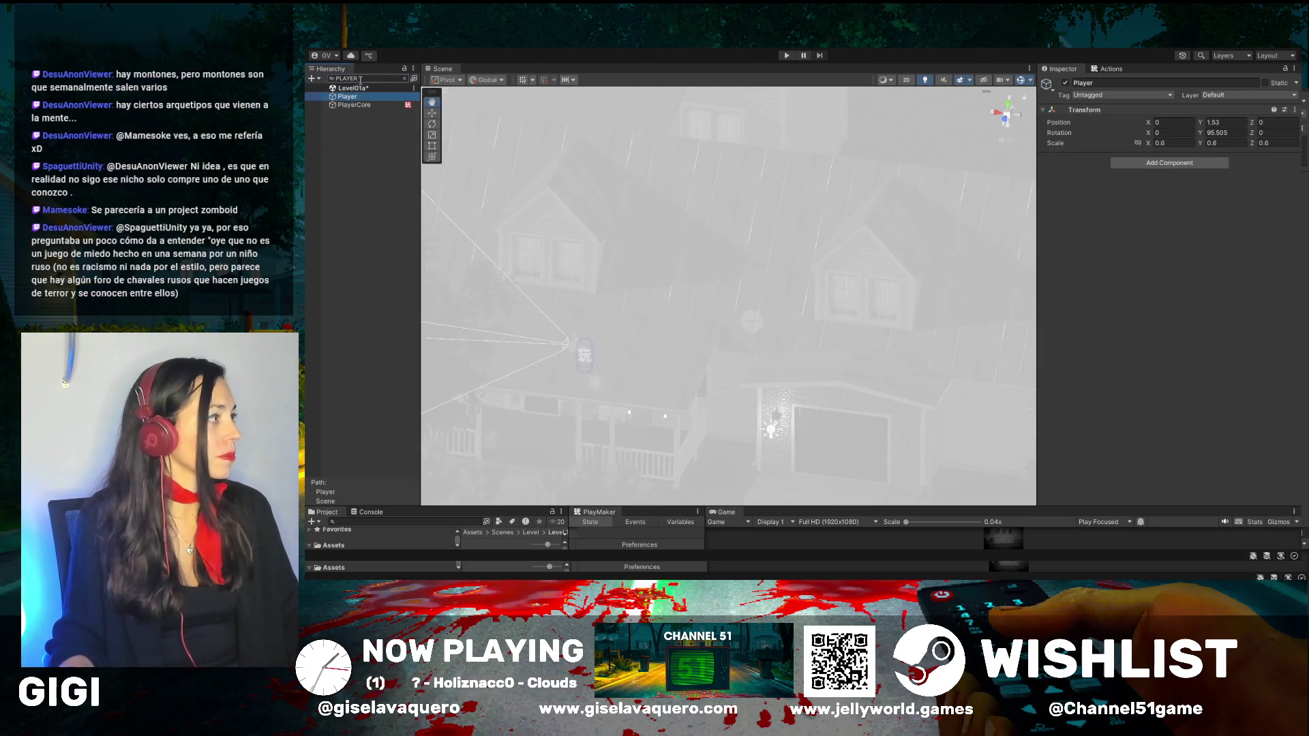
left_click(405, 79)
scroll(625, 281, "down", 5)
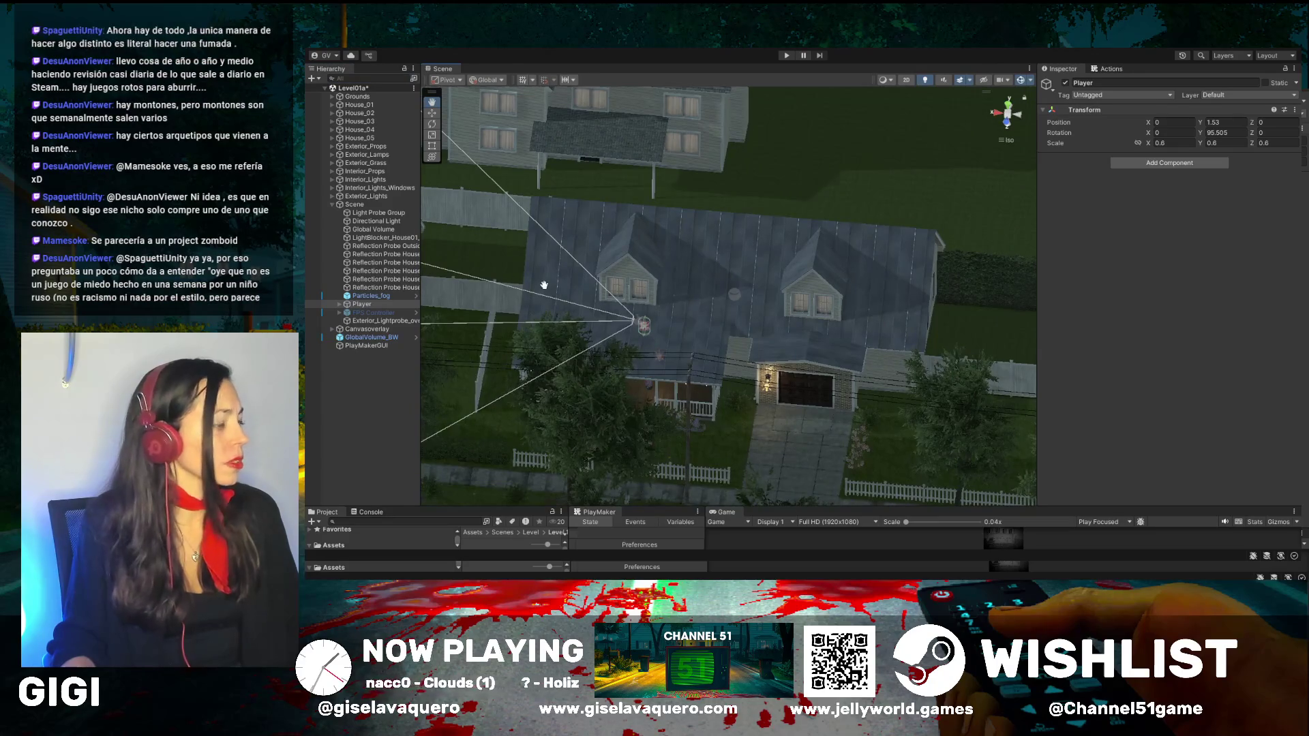
Step: Slide the Player along X to about 20.17 and enlarge the Game preview panel
left_click_drag(617, 353, 810, 250)
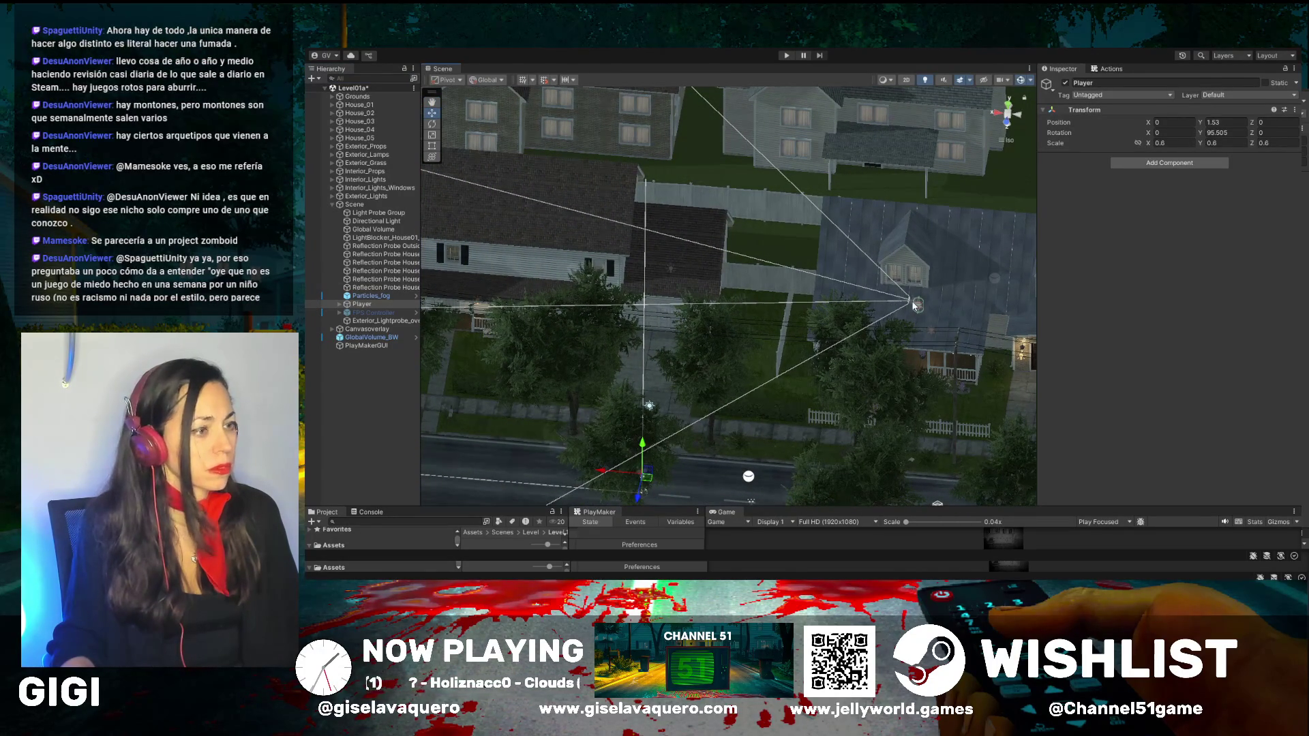
scroll(913, 305, "down", 2)
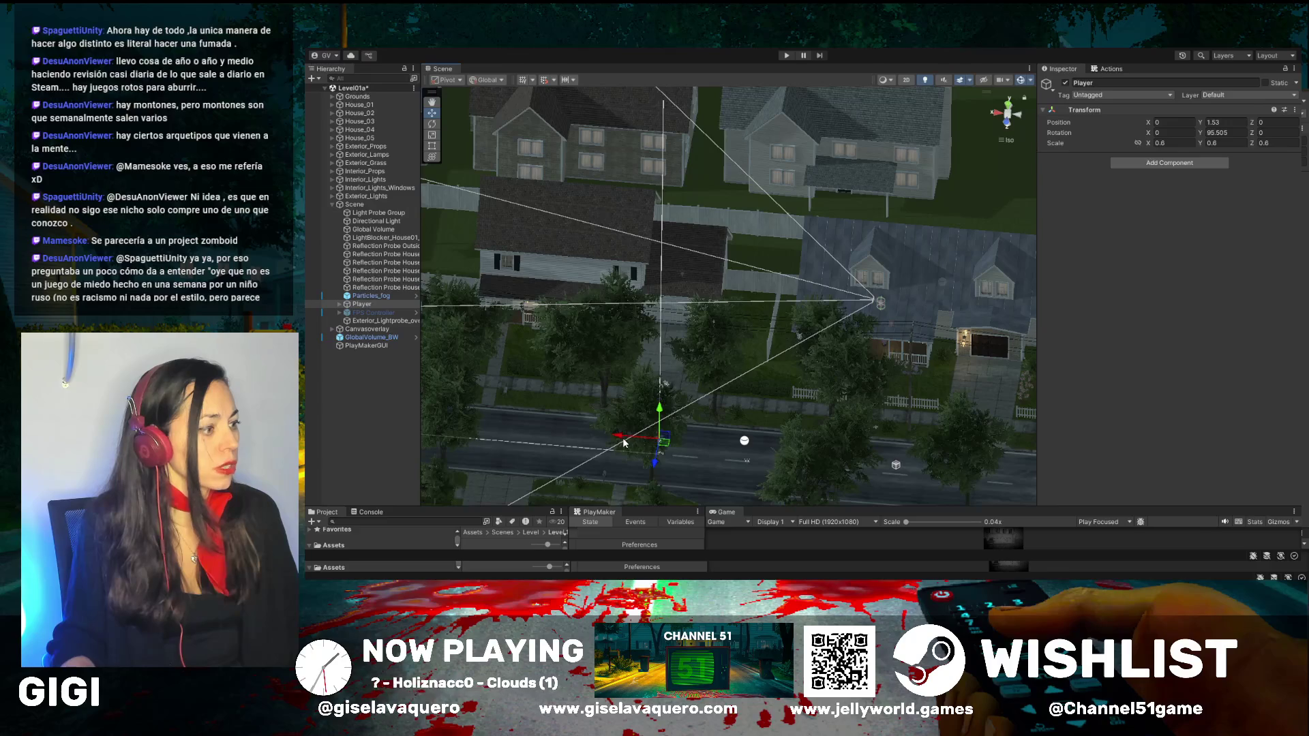
left_click_drag(628, 439, 365, 399)
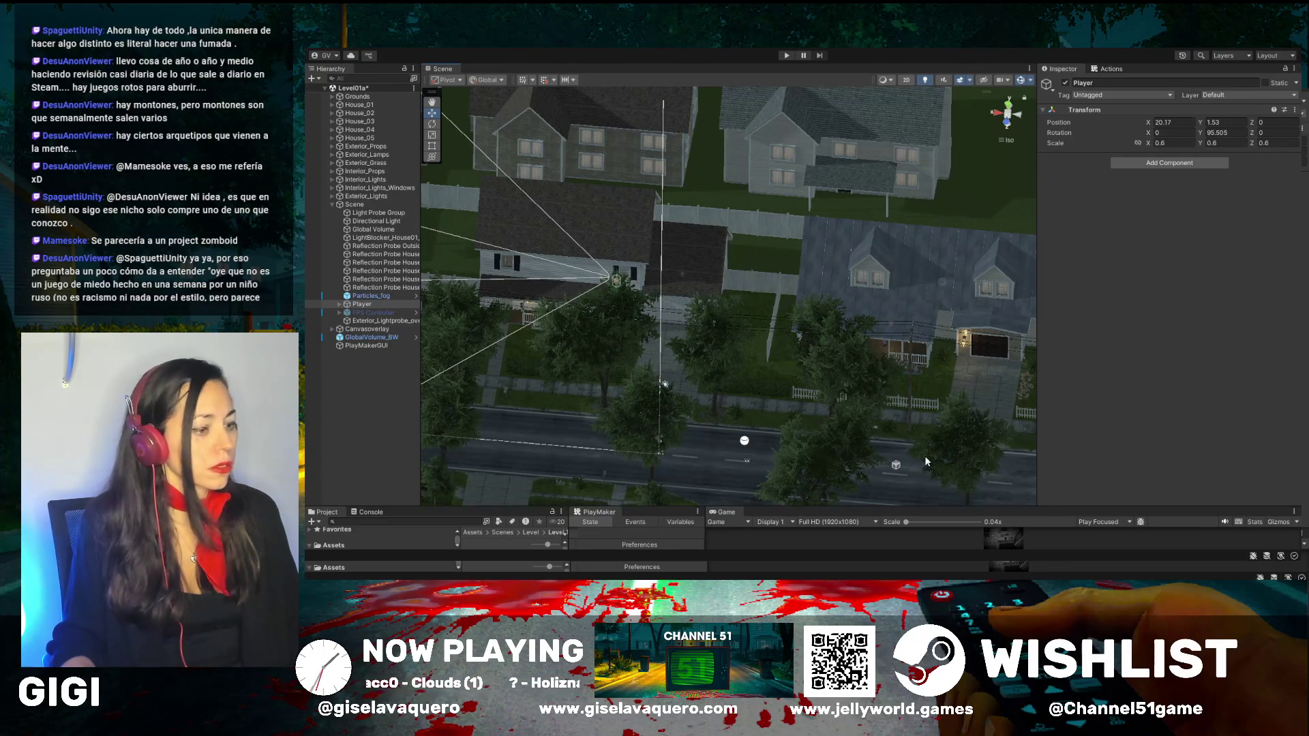
left_click_drag(946, 508, 948, 289)
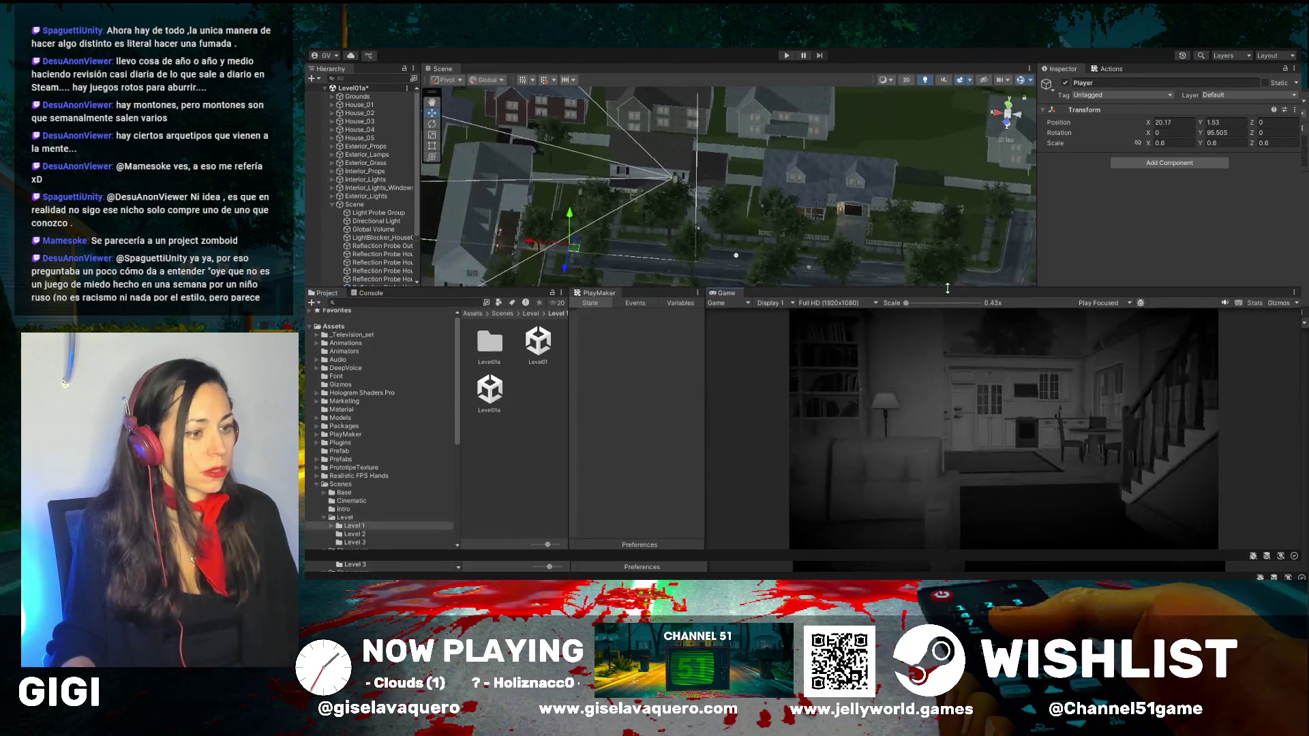
Step: Play-test the grayscale house interior in a larger Game view, then stop Play mode
left_click(787, 56)
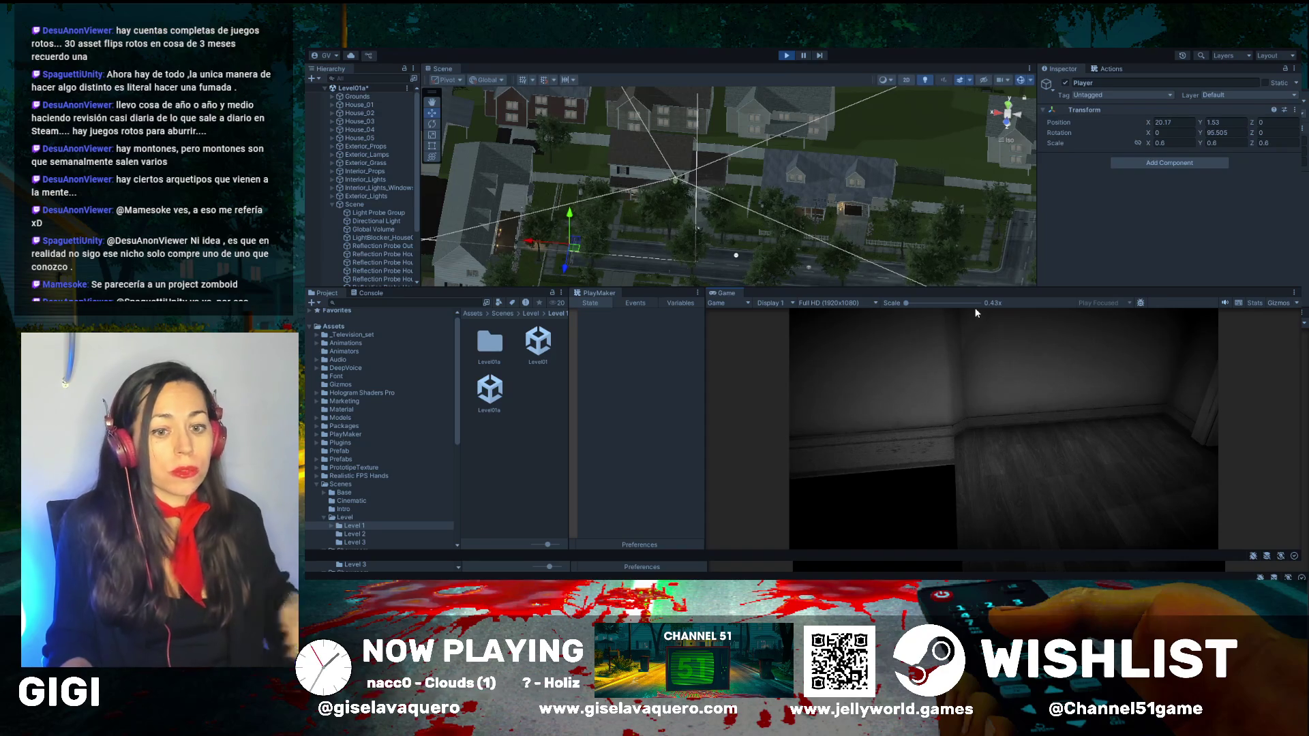
left_click_drag(968, 288, 969, 140)
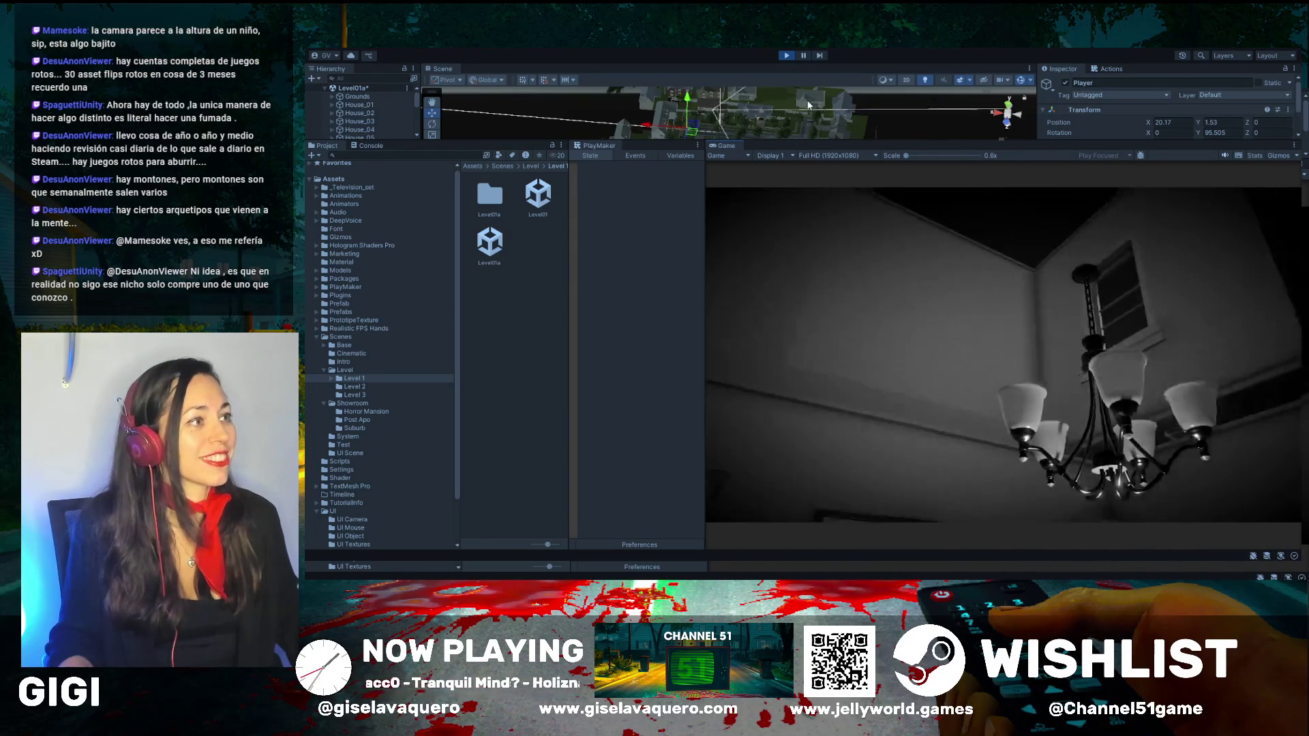
left_click(786, 55)
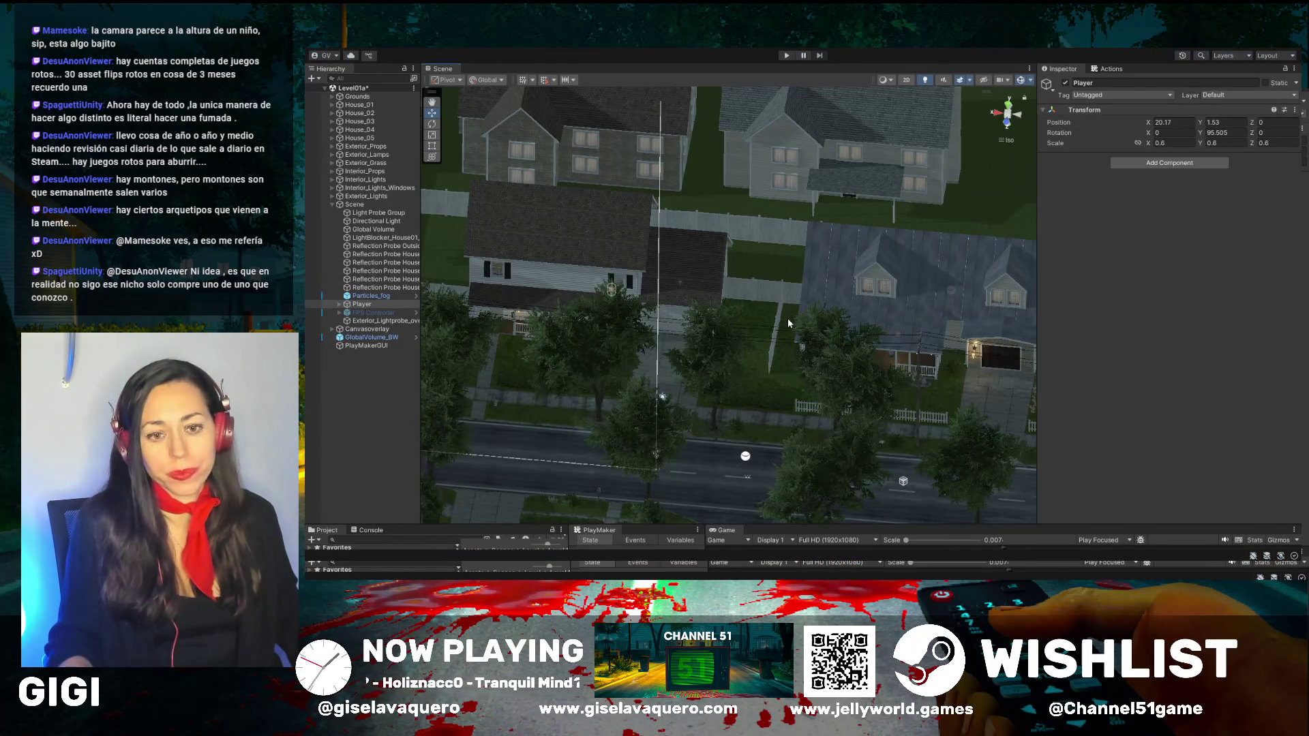
Step: Select the second house's roof, frame House_02 in view, and expand its Walls group
left_click_drag(771, 362, 677, 350)
left_click(520, 254)
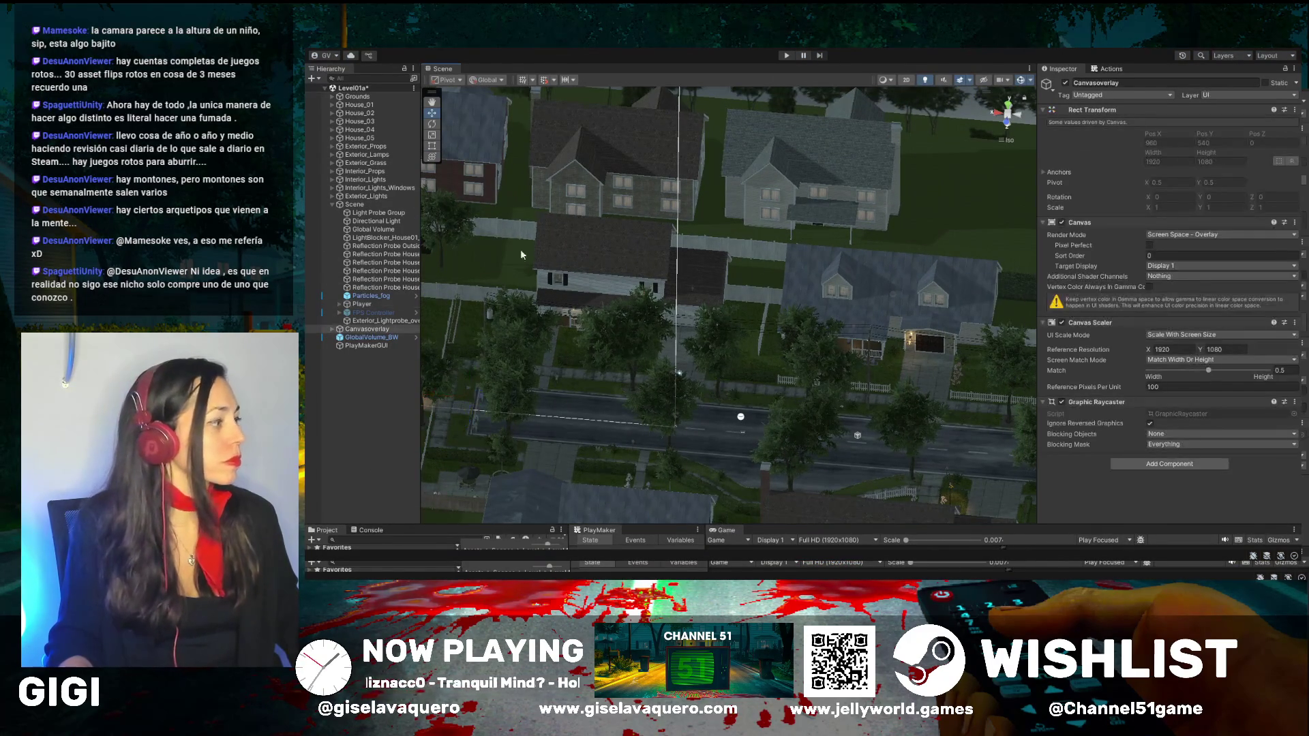
left_click(615, 232)
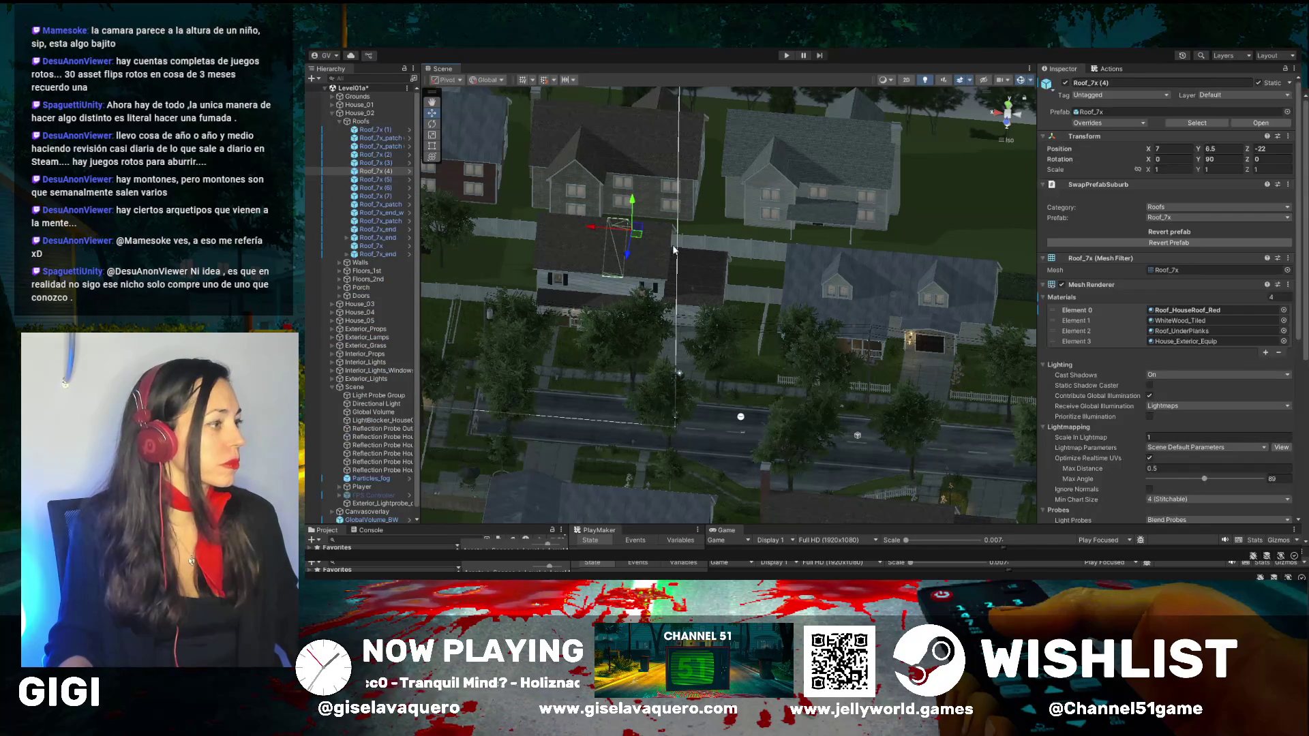
double_click(360, 113)
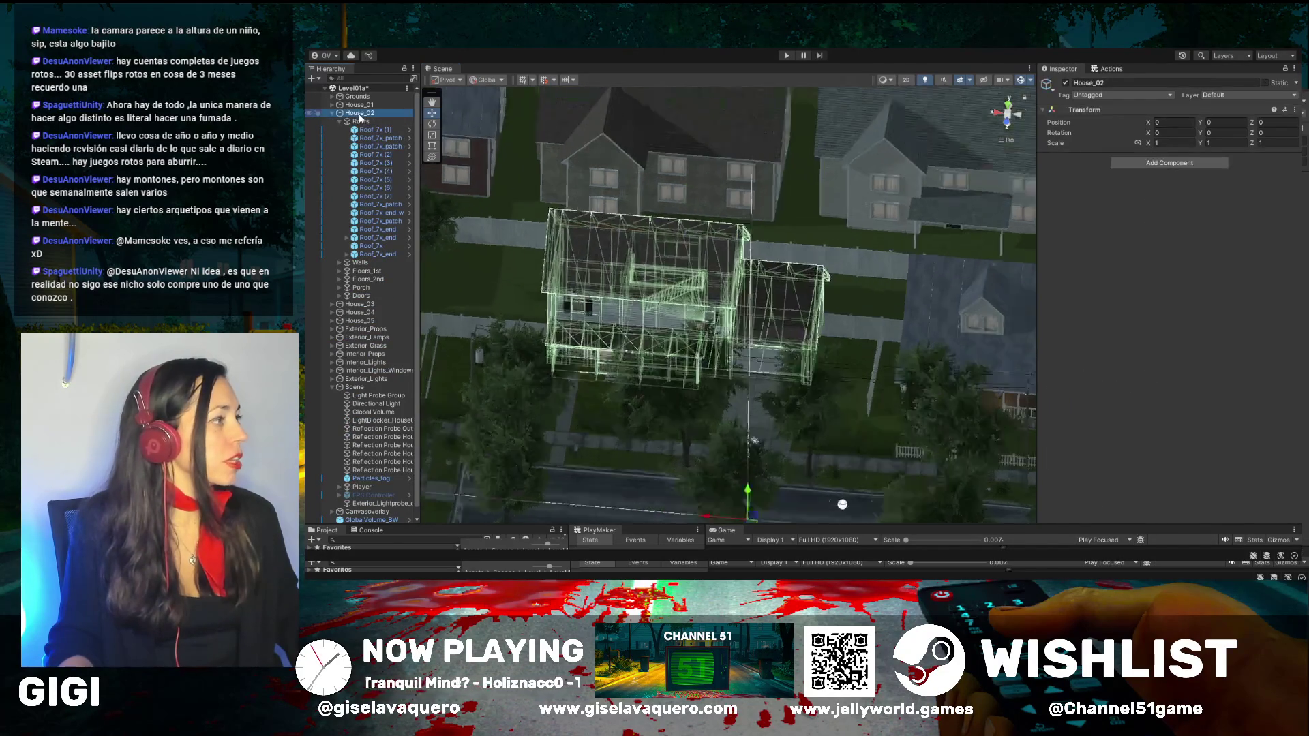
mouse_move(600, 229)
left_mouse_down()
mouse_move(634, 221)
mouse_move(675, 303)
mouse_move(615, 298)
left_mouse_up()
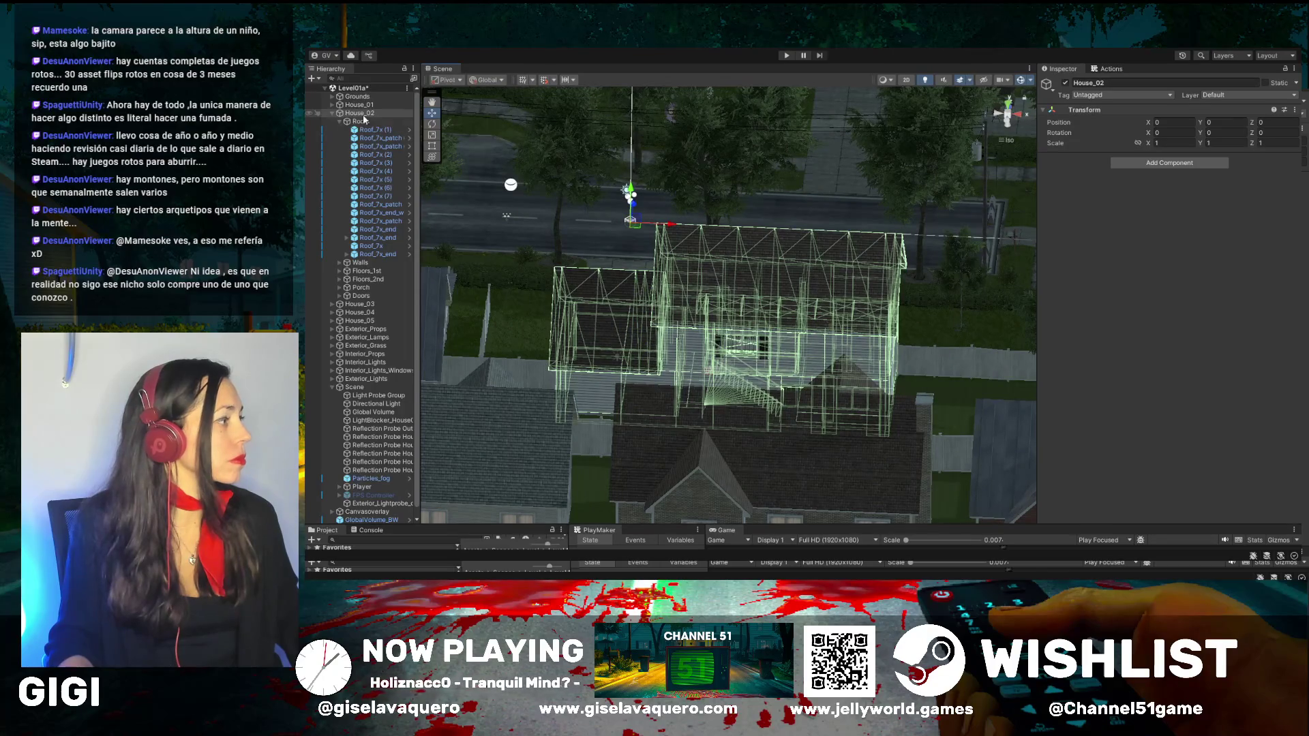
left_click(340, 263)
Step: Expand Floors_1st and Floors_2nd, select every Floors_2nd piece, and set them active
scroll(362, 258, "down", 3)
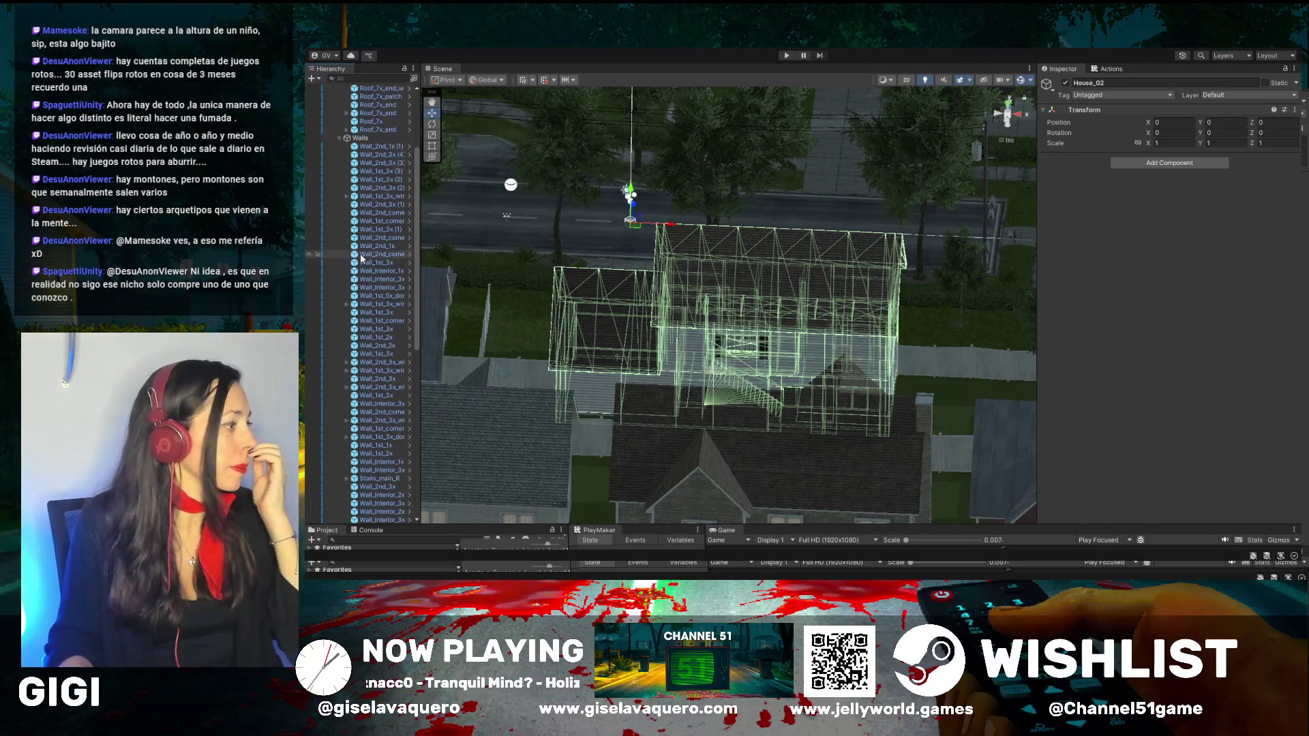
scroll(362, 257, "down", 10)
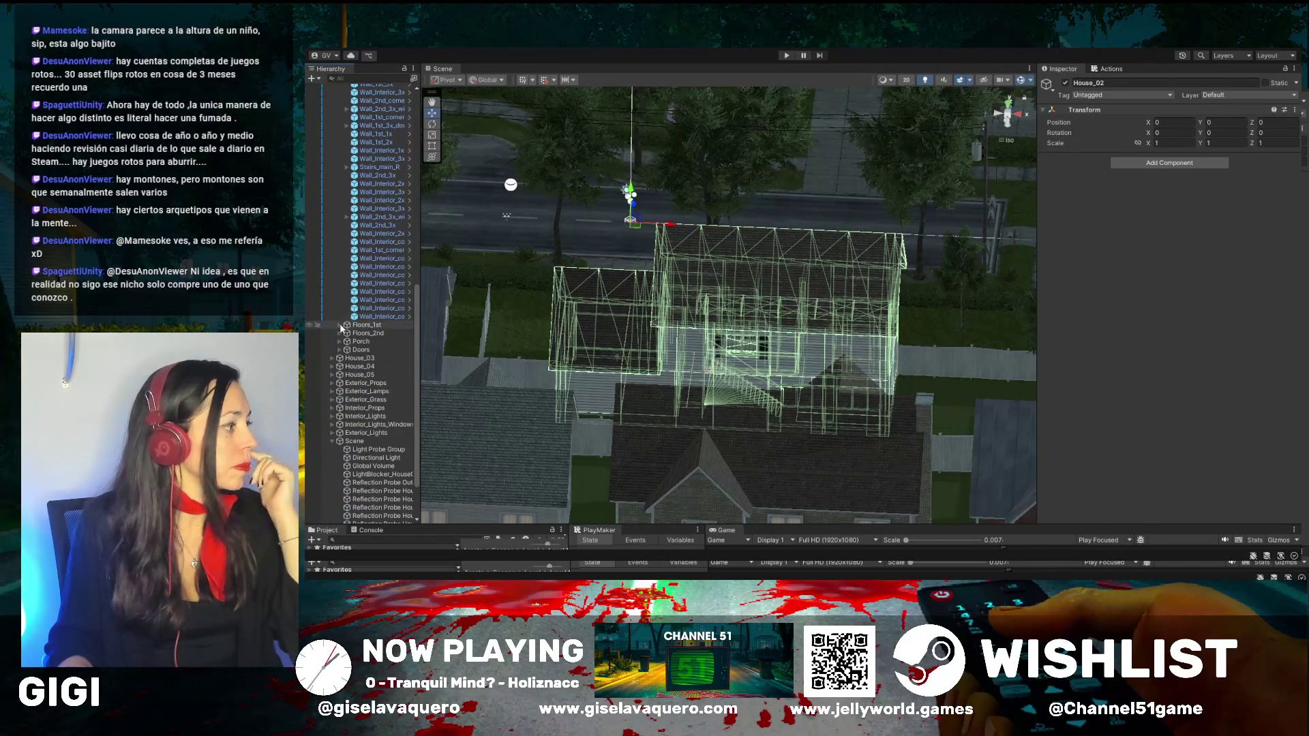
left_click(340, 325)
scroll(341, 328, "down", 5)
left_click(339, 271)
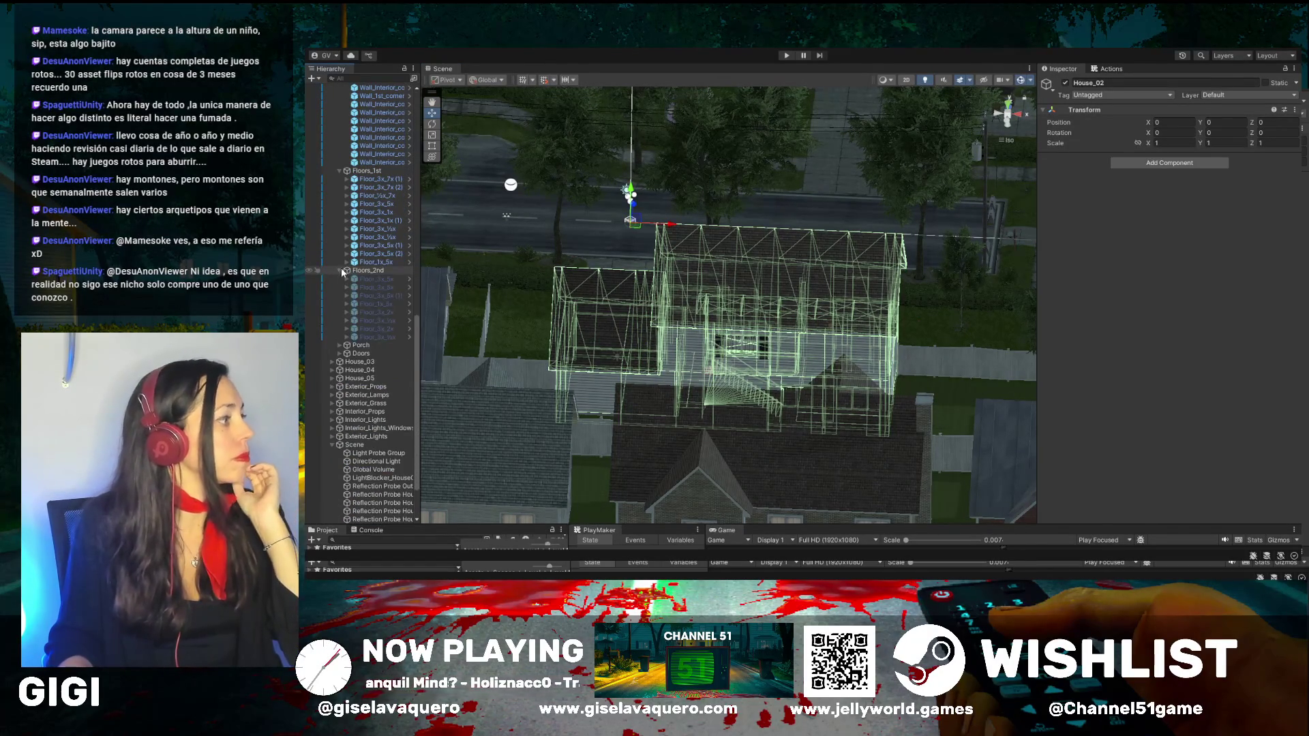
scroll(342, 272, "down", 3)
left_click(376, 217)
left_click(376, 275, "shift")
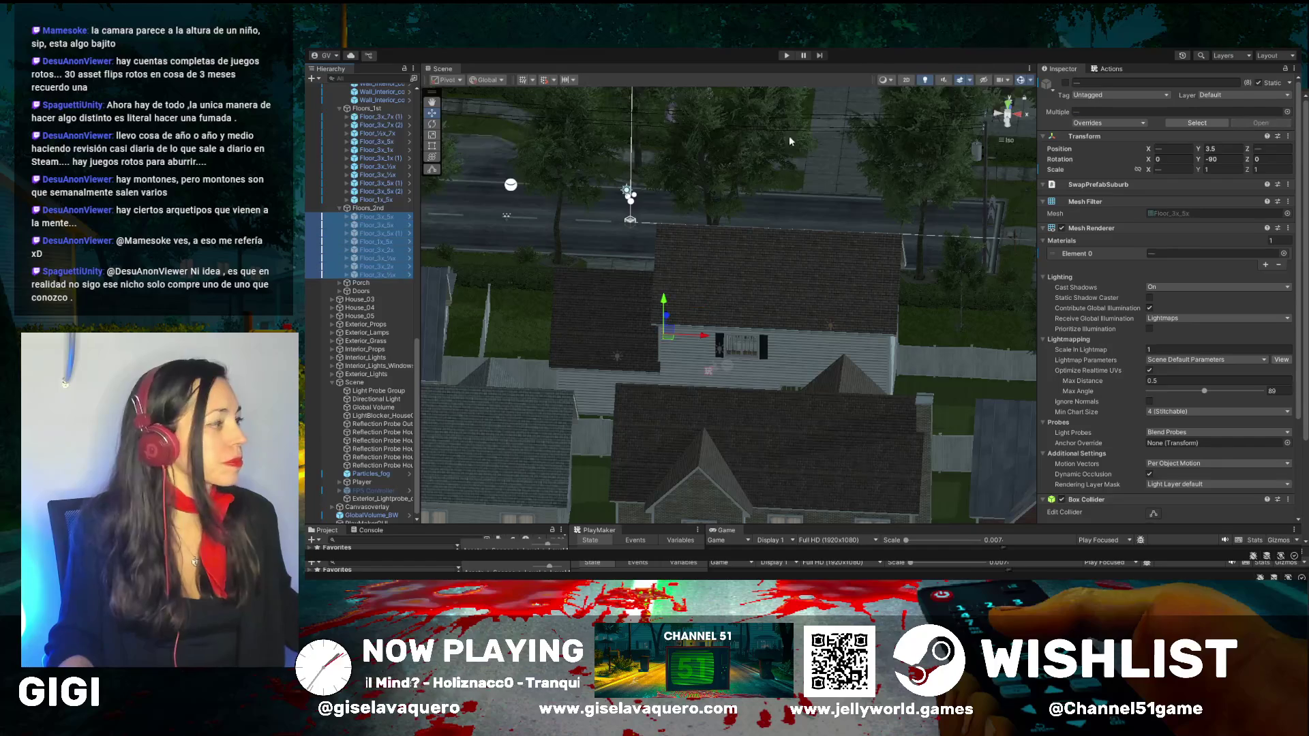
left_click(1067, 83)
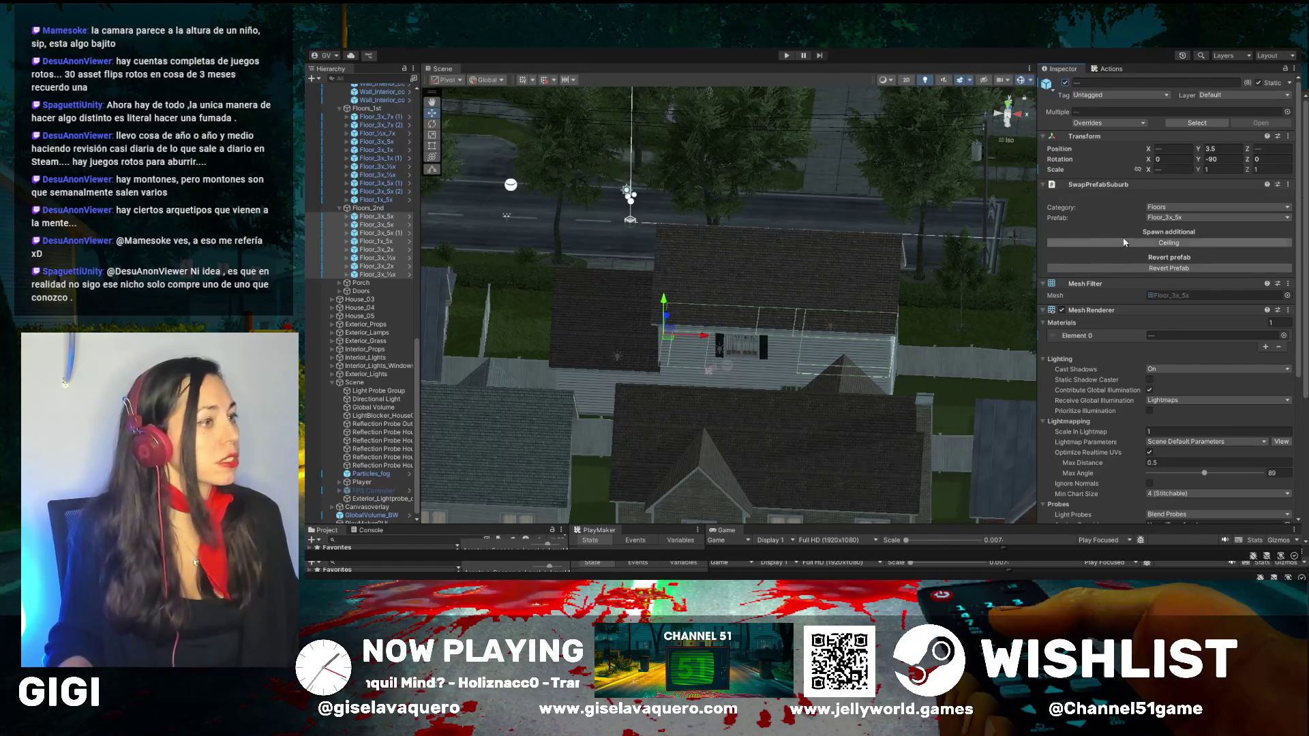
key("f")
left_click_drag(828, 227, 839, 218)
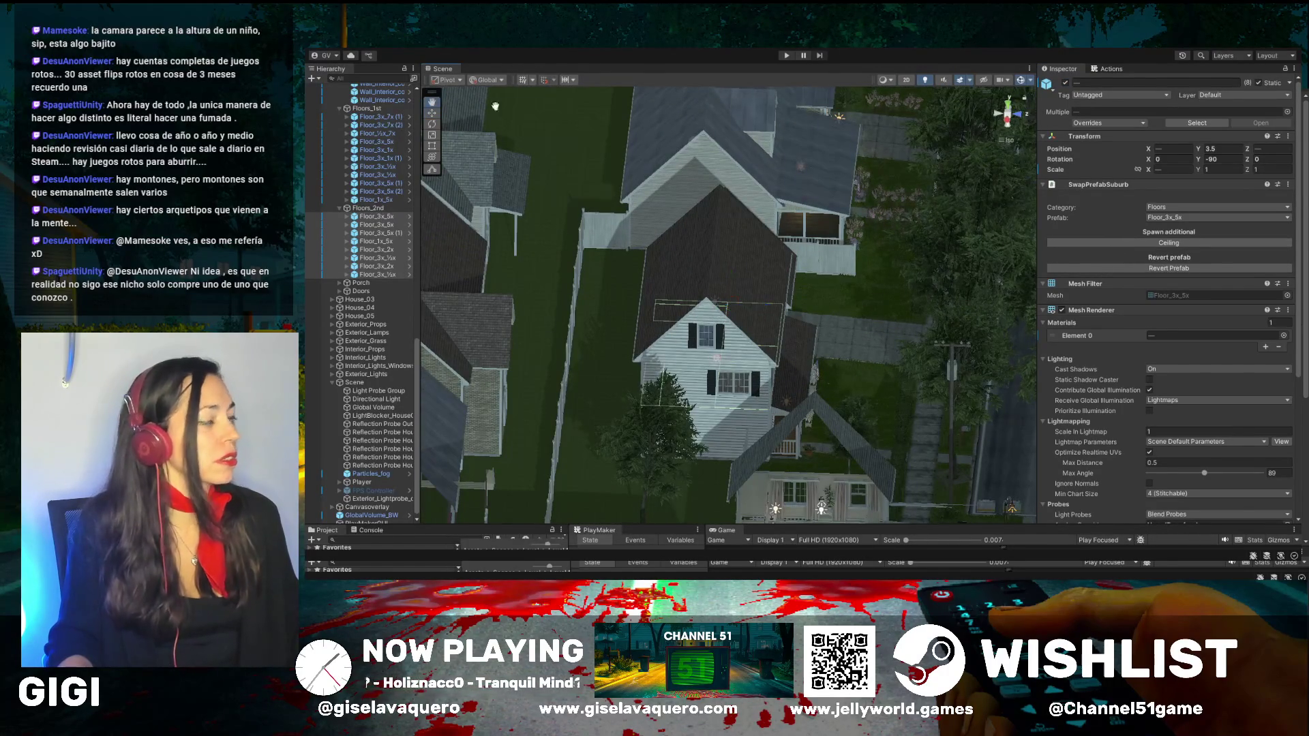
mouse_move(874, 203)
left_mouse_down()
mouse_move(819, 265)
mouse_move(856, 254)
mouse_move(808, 273)
left_mouse_up()
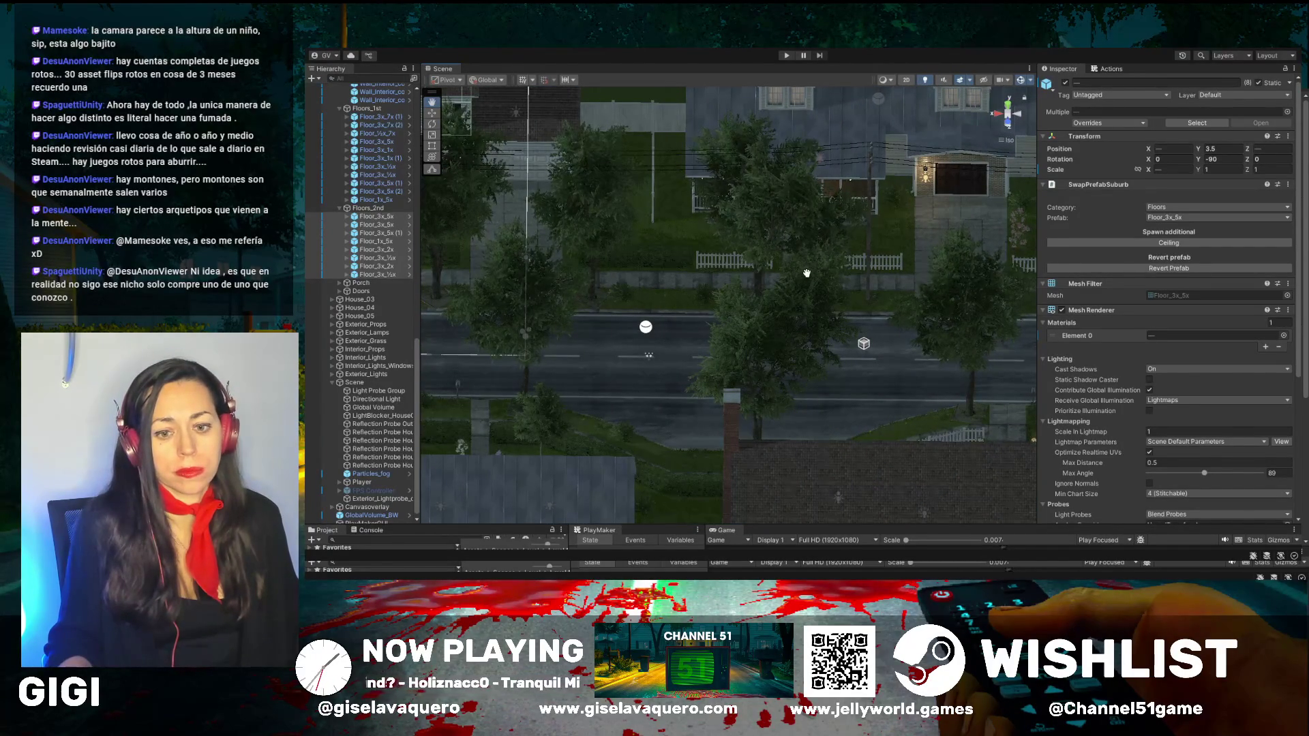
left_click_drag(807, 274, 821, 282)
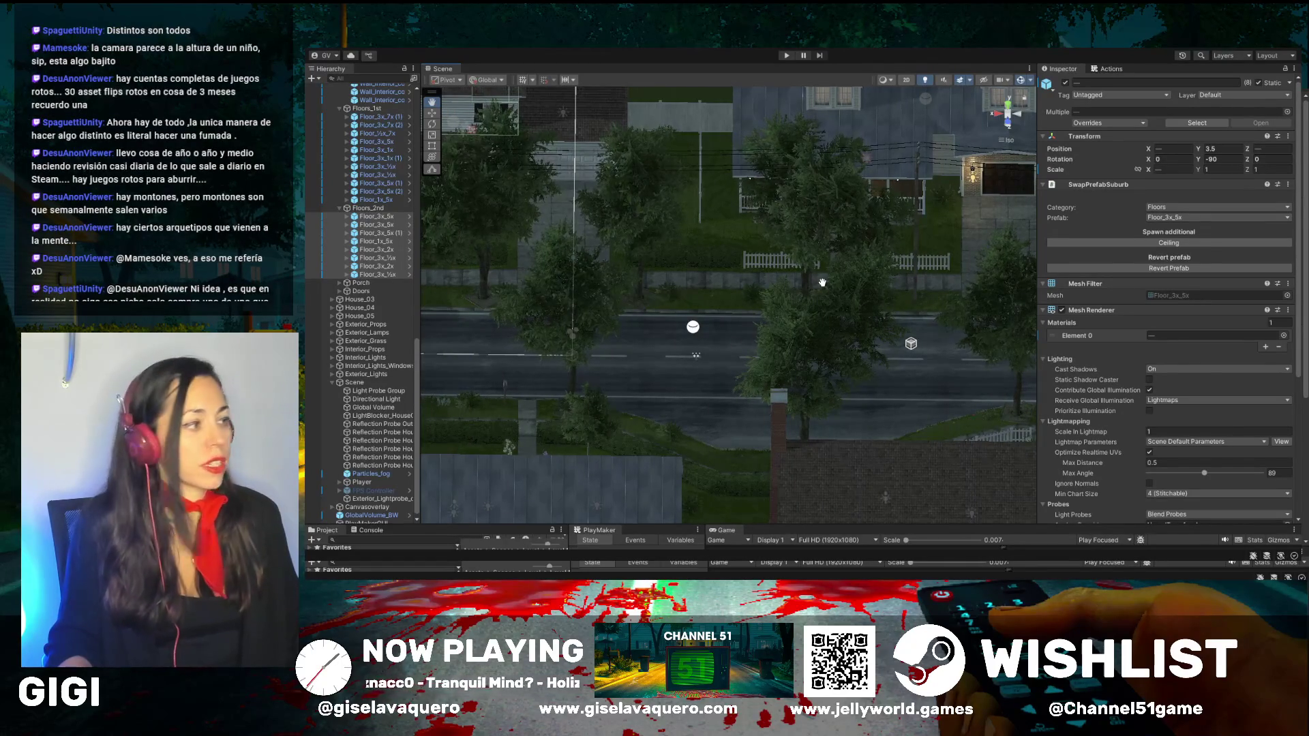
mouse_move(719, 305)
left_mouse_down()
mouse_move(672, 287)
mouse_move(699, 319)
mouse_move(780, 319)
left_mouse_up()
left_click_drag(708, 318, 764, 264)
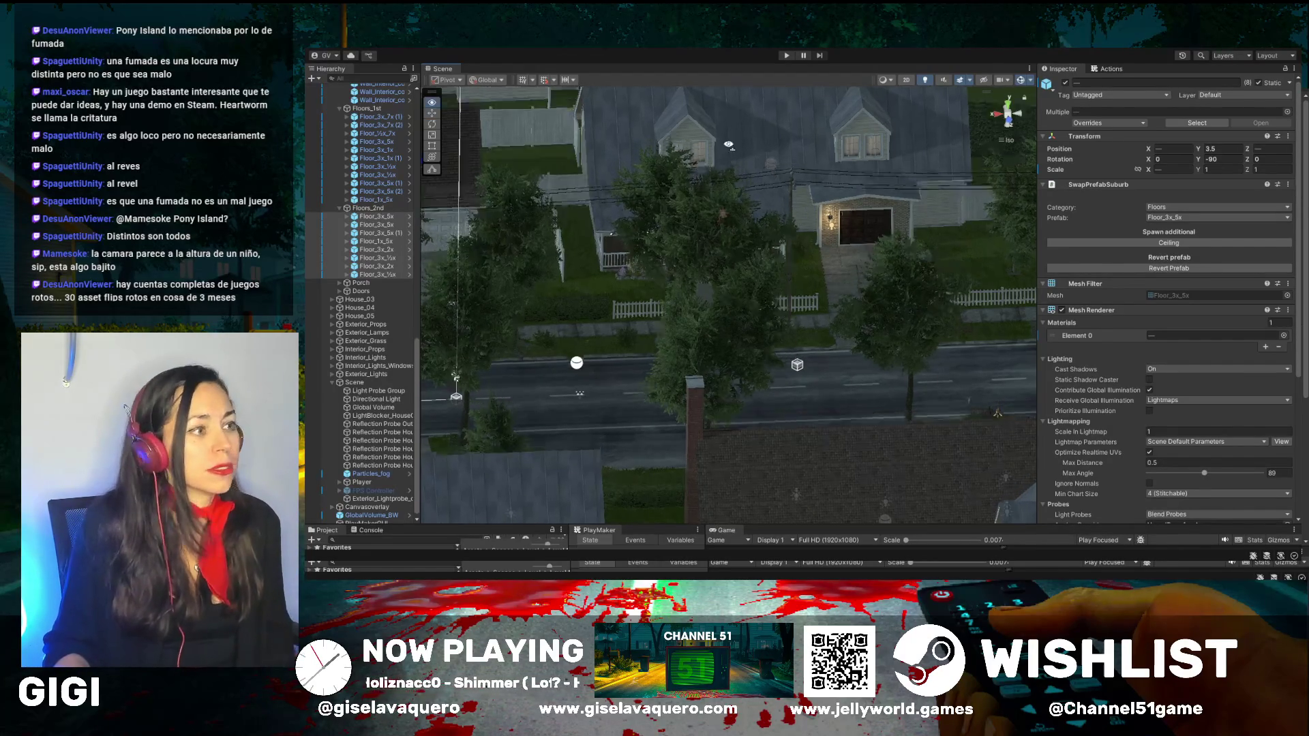
left_click_drag(546, 157, 622, 167)
mouse_move(967, 230)
left_mouse_down()
mouse_move(940, 213)
mouse_move(481, 160)
mouse_move(709, 280)
mouse_move(730, 263)
left_mouse_up()
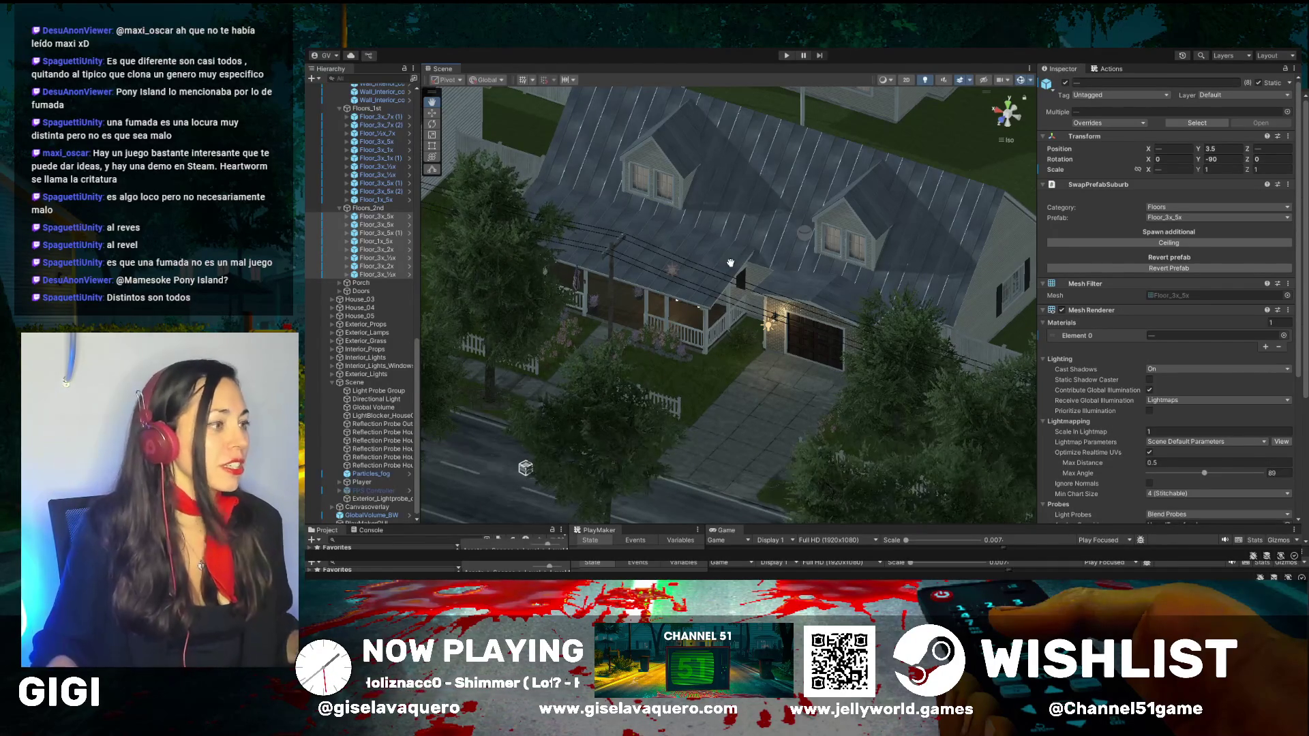
scroll(722, 300, "up", 5)
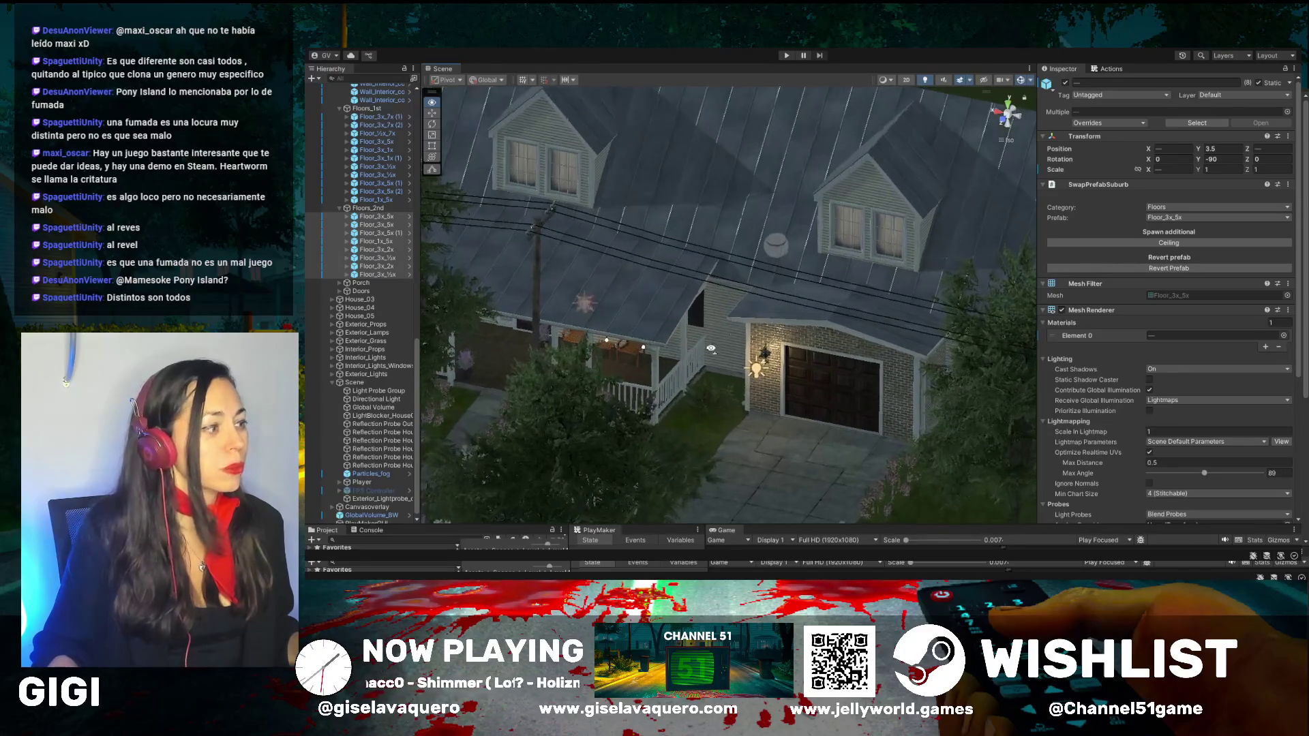
scroll(711, 349, "up", 5)
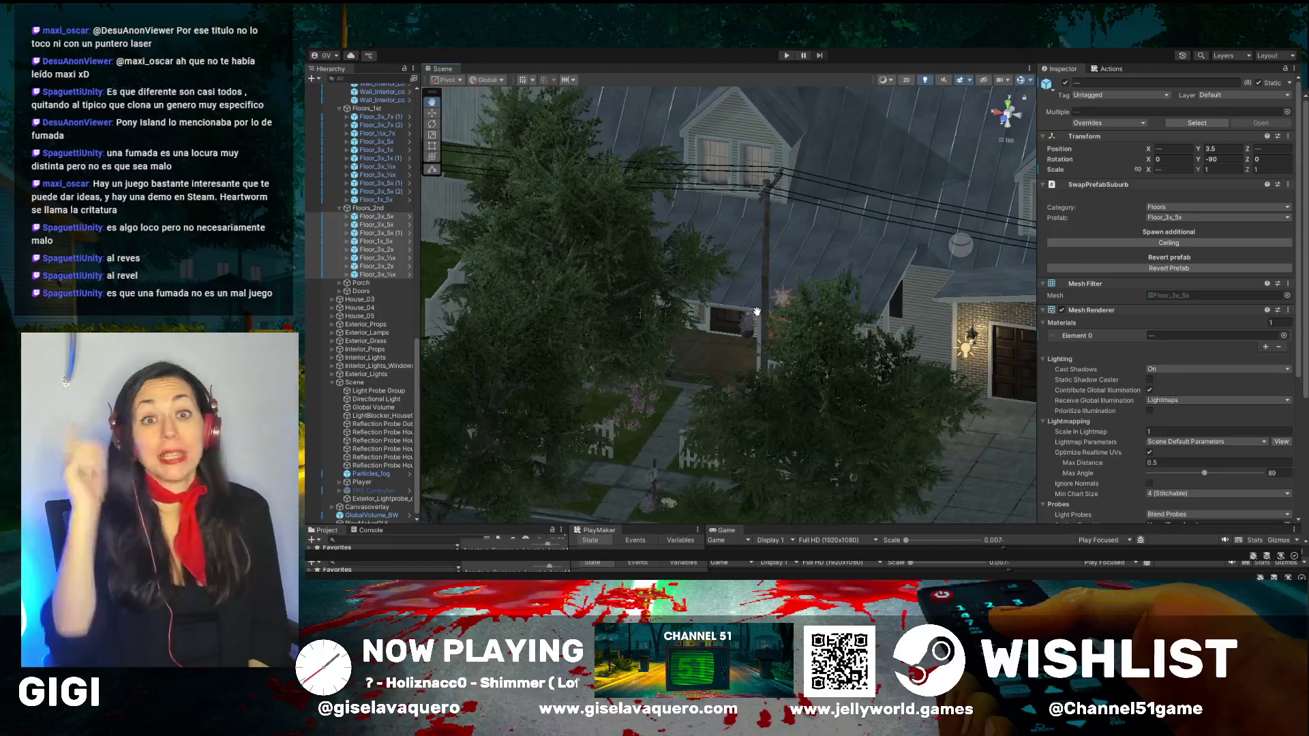
mouse_move(757, 311)
left_mouse_down()
mouse_move(866, 282)
mouse_move(857, 245)
mouse_move(718, 267)
left_mouse_up()
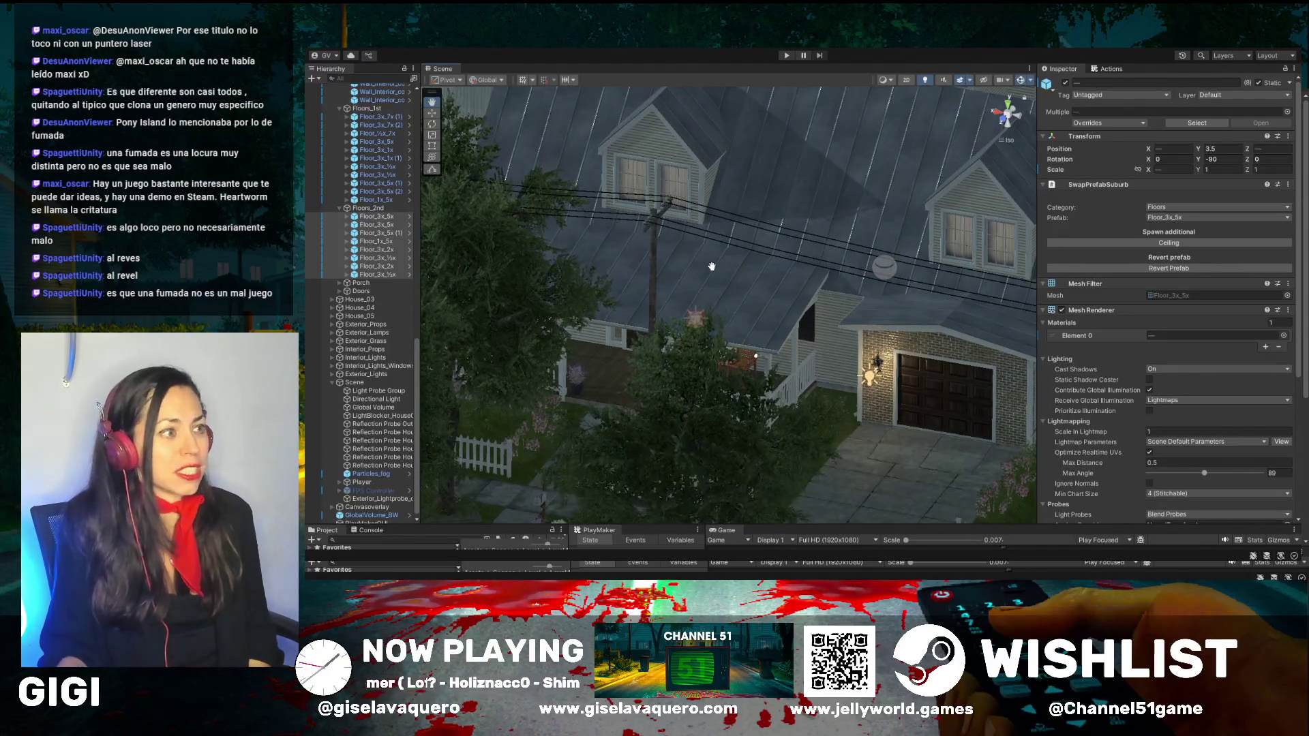
mouse_move(718, 266)
left_mouse_down()
mouse_move(710, 279)
mouse_move(852, 240)
mouse_move(815, 261)
mouse_move(796, 315)
mouse_move(757, 310)
left_mouse_up()
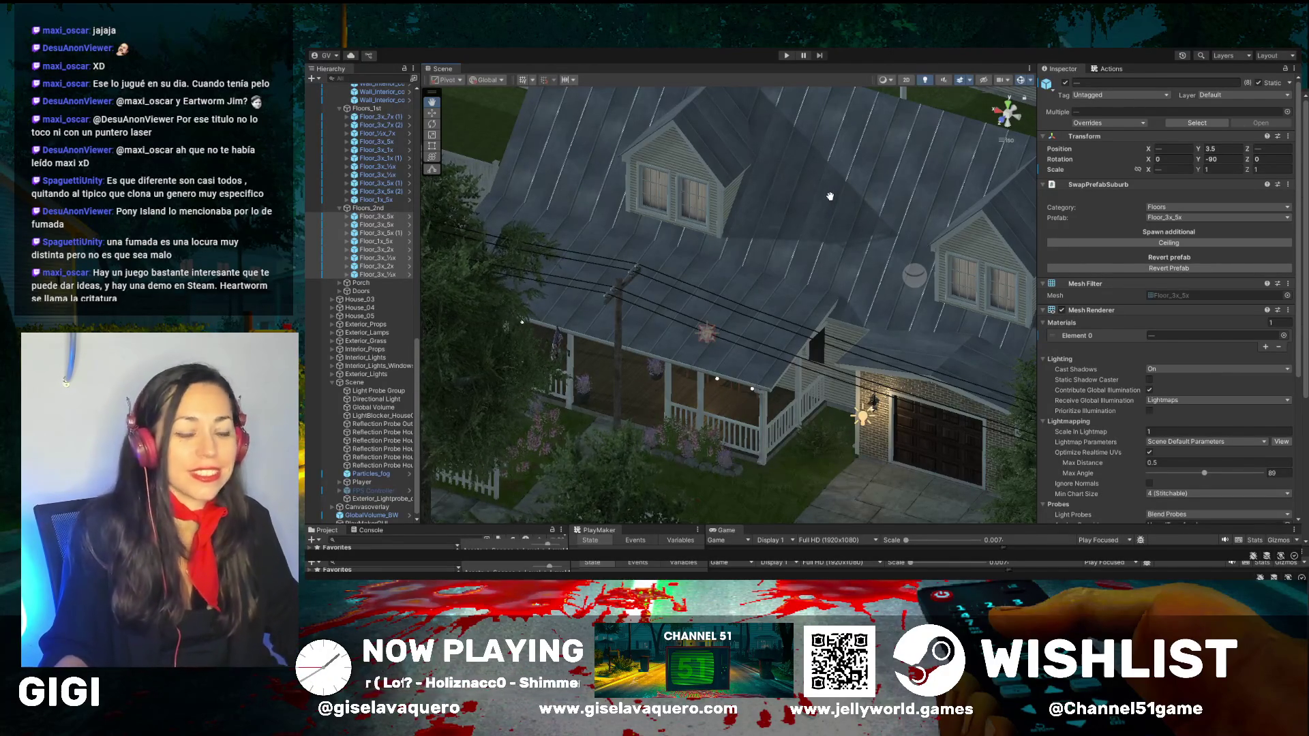
mouse_move(830, 197)
left_mouse_down()
mouse_move(700, 301)
mouse_move(811, 266)
mouse_move(784, 287)
mouse_move(704, 250)
left_mouse_up()
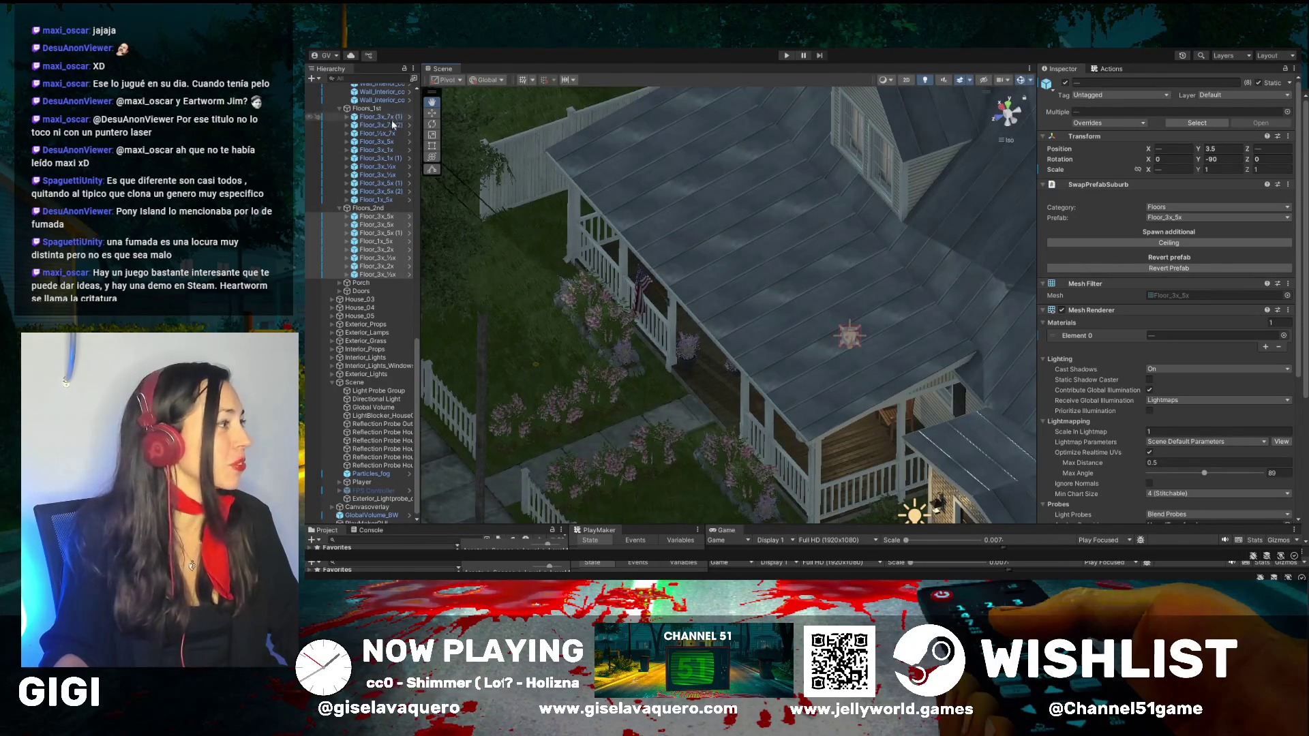
left_click(792, 188)
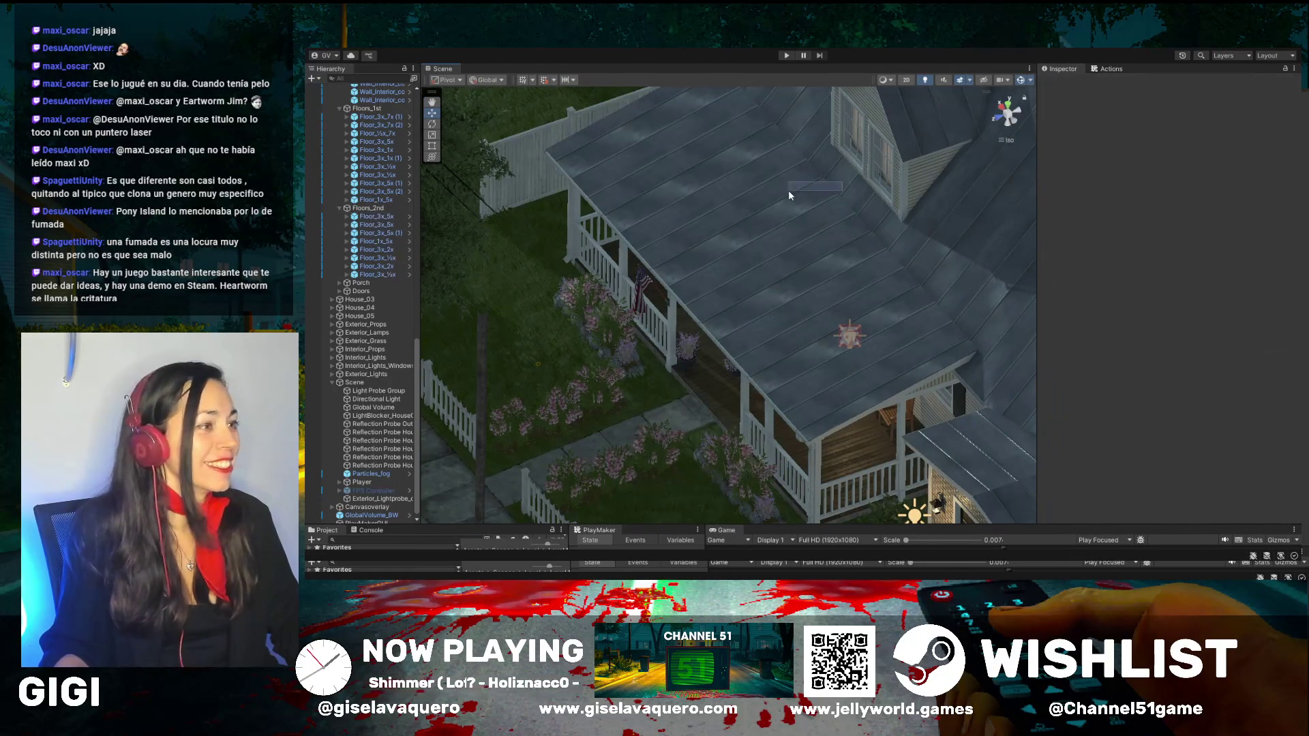
left_click_drag(861, 220, 739, 229)
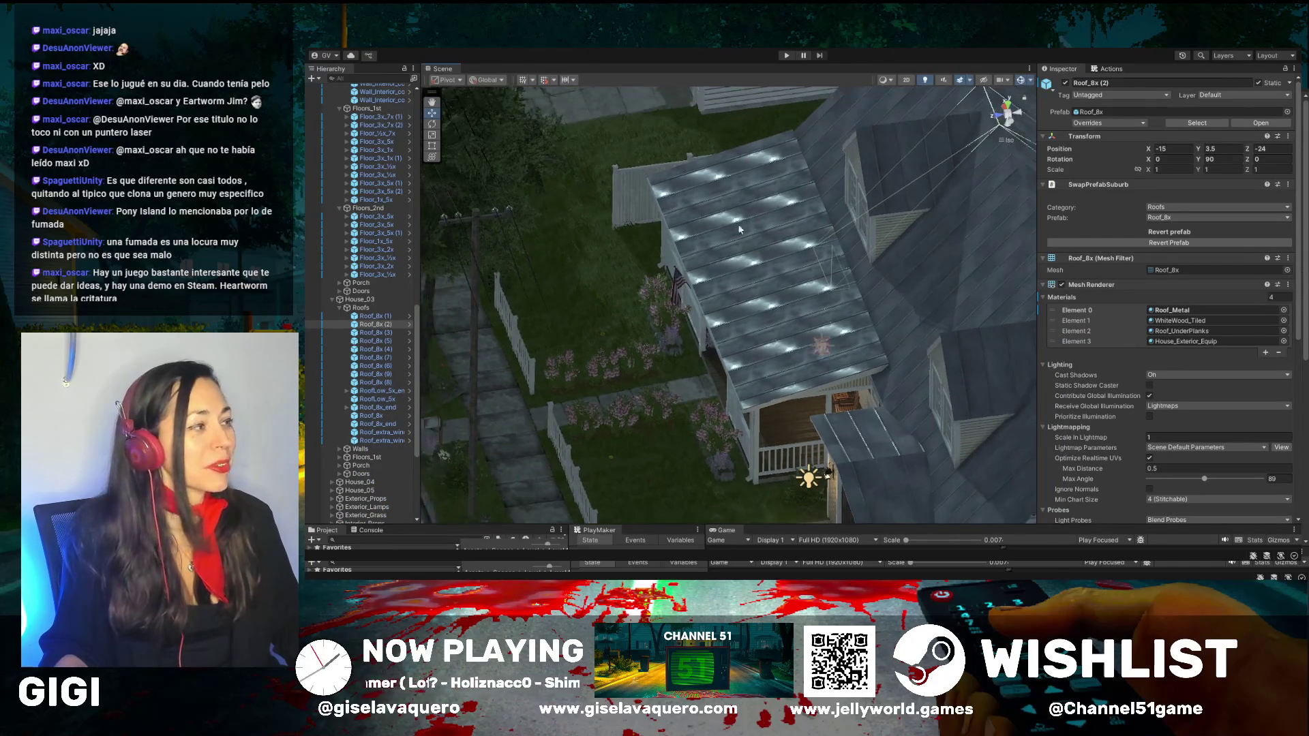
left_click_drag(452, 227, 786, 250)
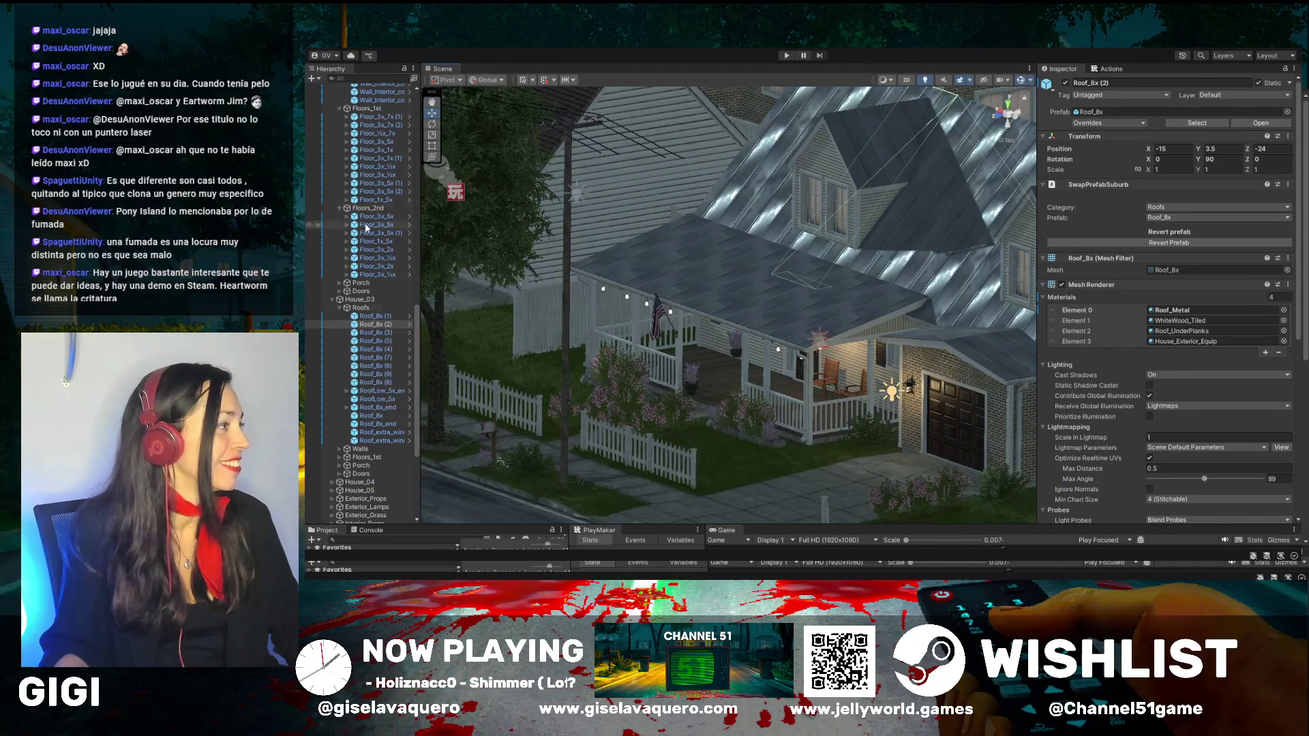
scroll(415, 419, "down", 5)
scroll(413, 423, "up", 12)
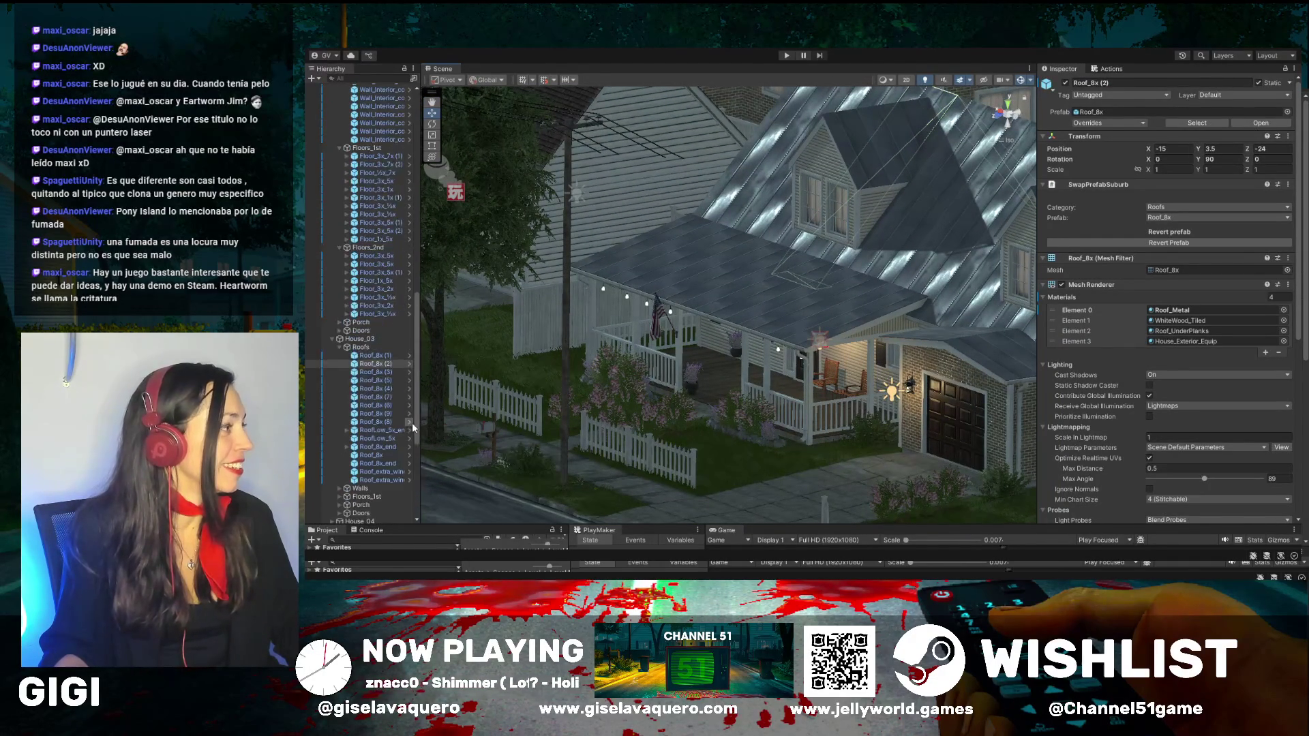
scroll(341, 156, "up", 10)
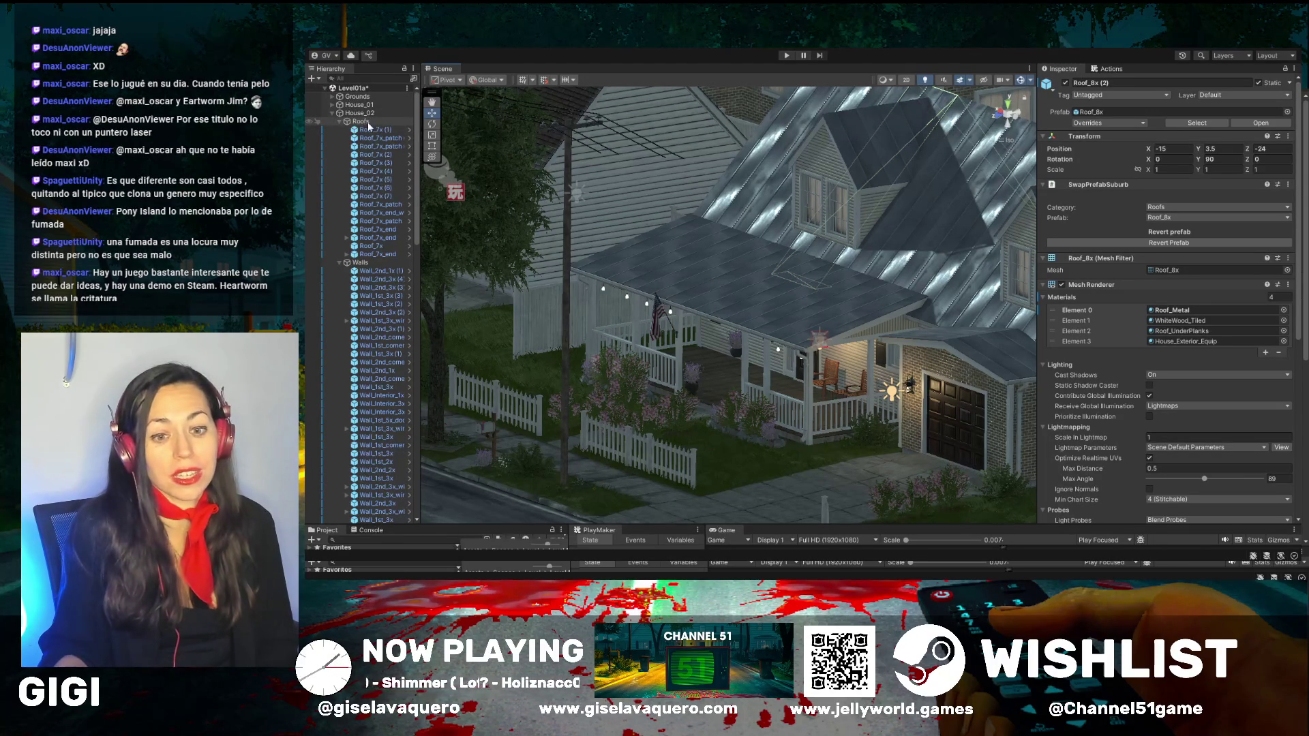
scroll(372, 143, "down", 10)
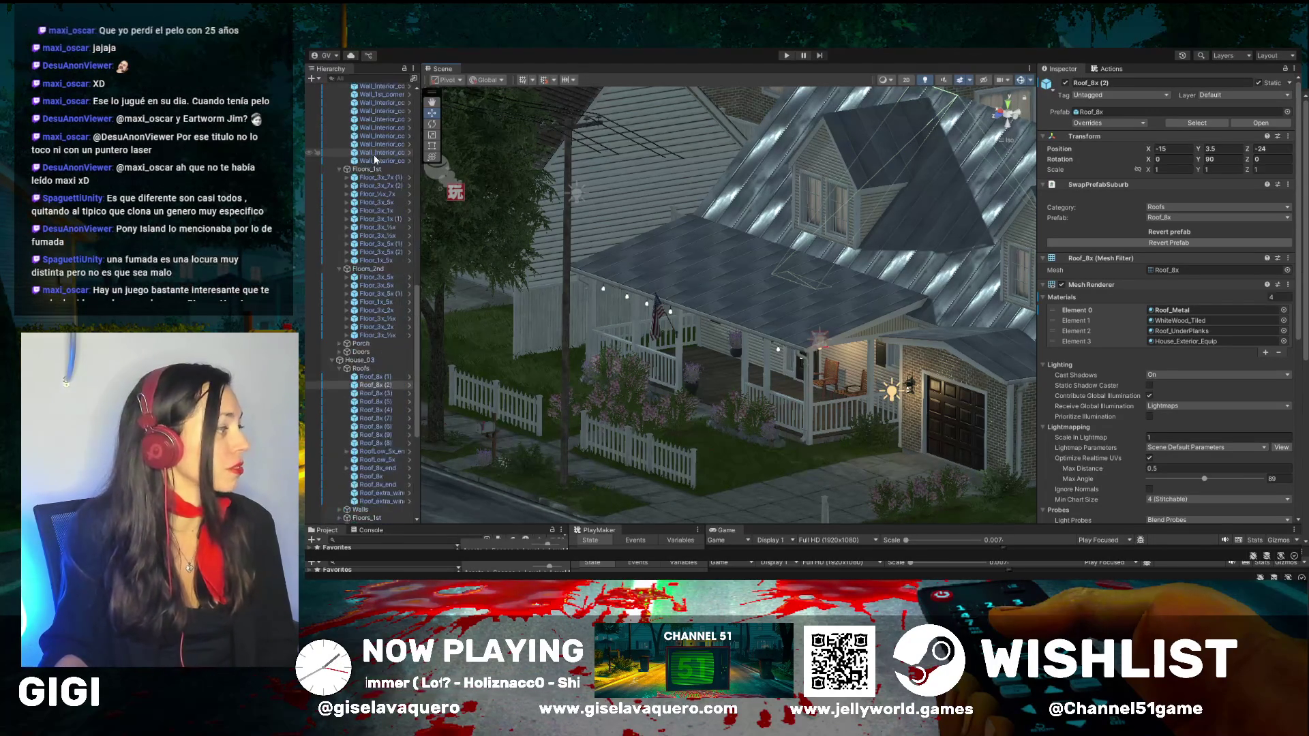
scroll(374, 159, "down", 2)
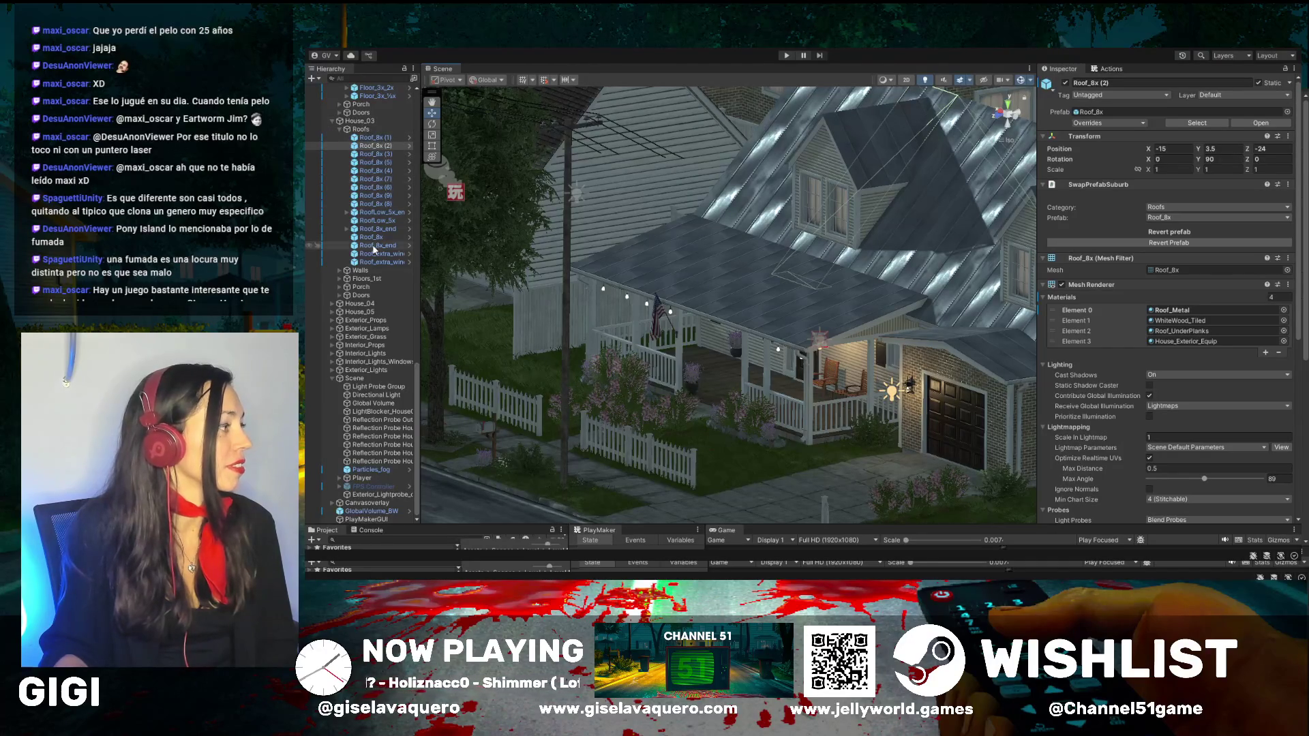
Step: Filter the Hierarchy by PLAYER, frame Player and the PlayerCore capsule, then clear the filter
left_click(356, 78)
type("PLAYER")
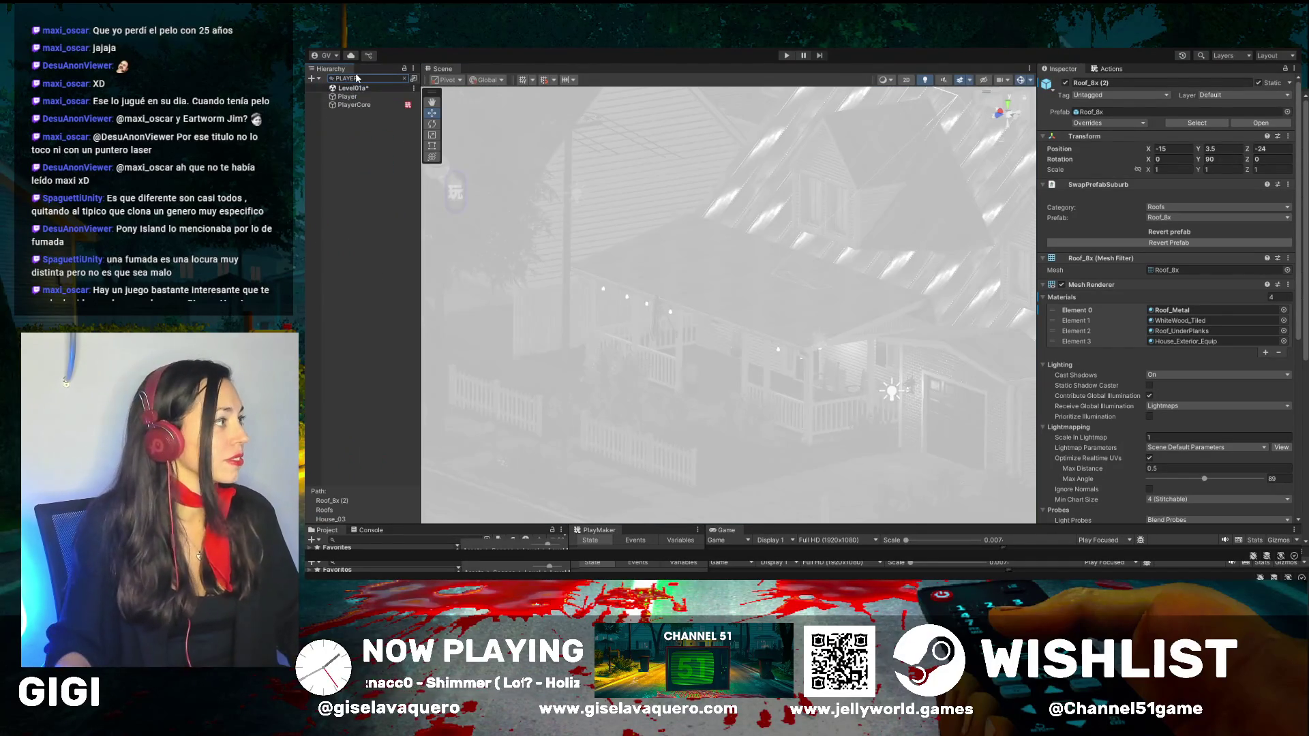
left_click(349, 97)
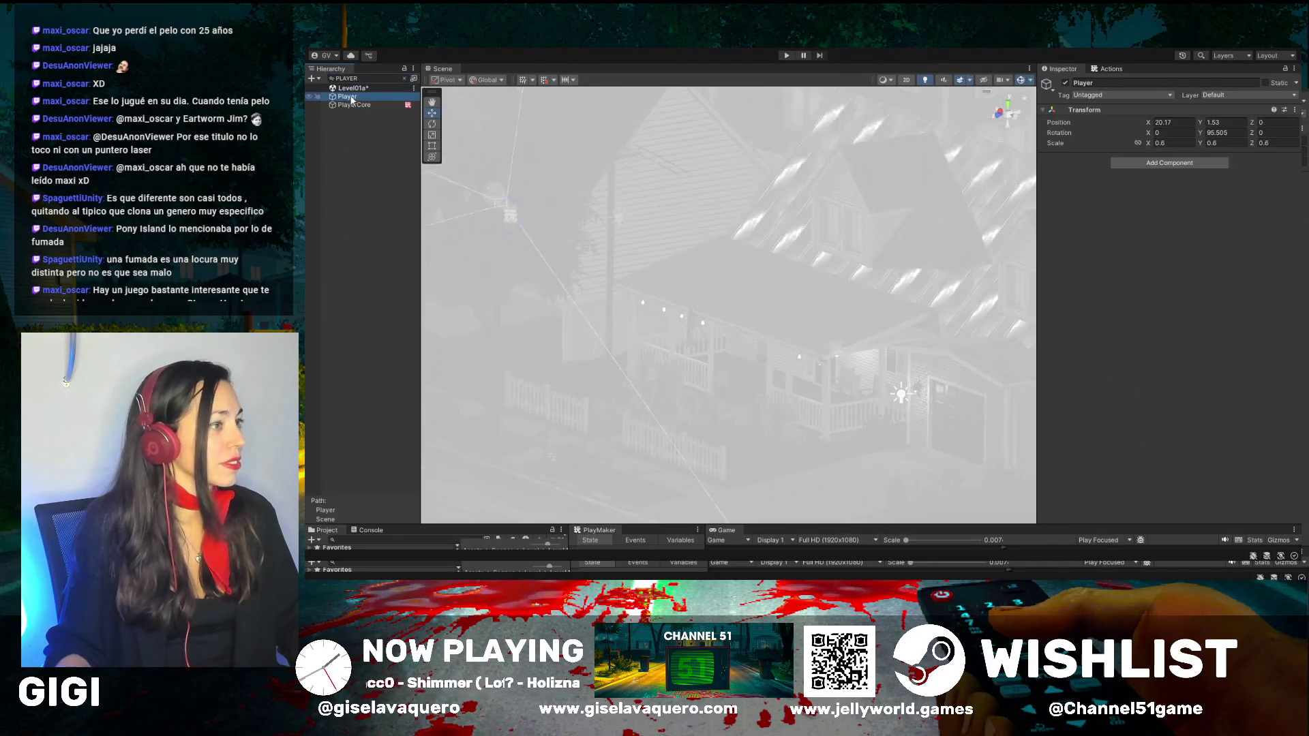
double_click(351, 98)
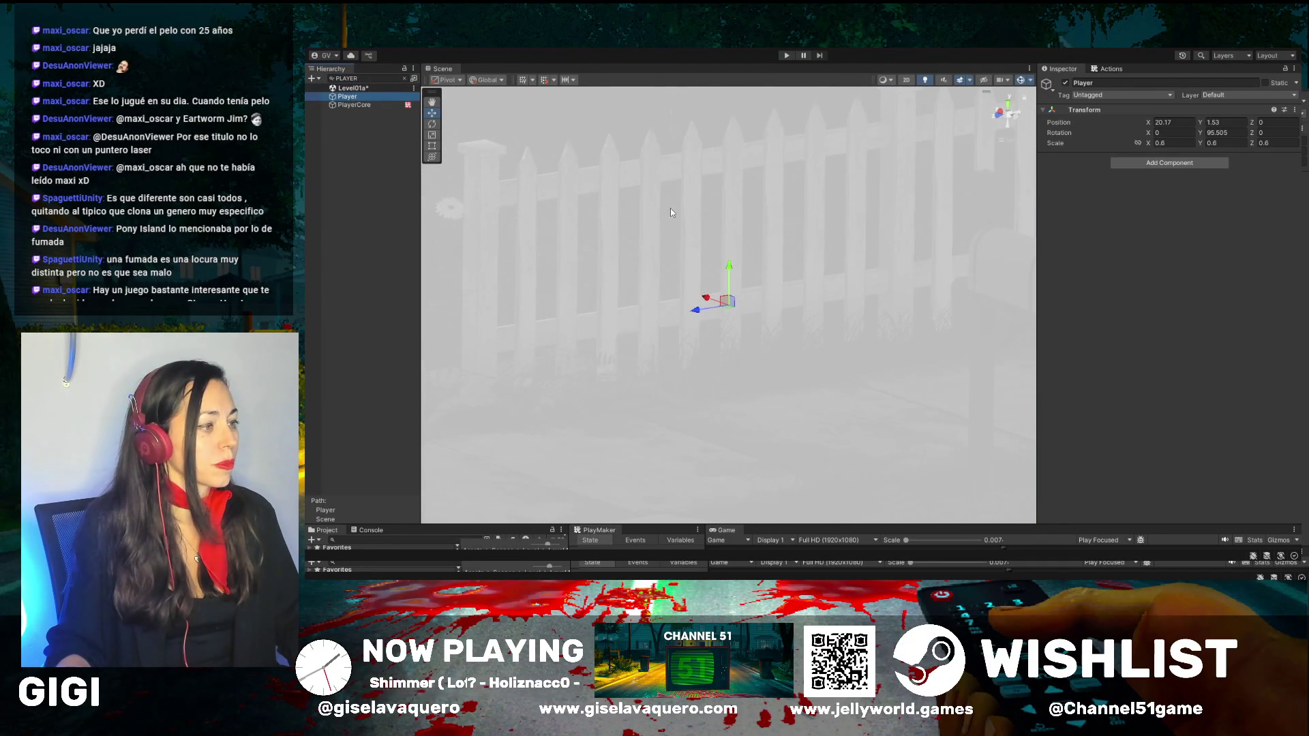
double_click(349, 97)
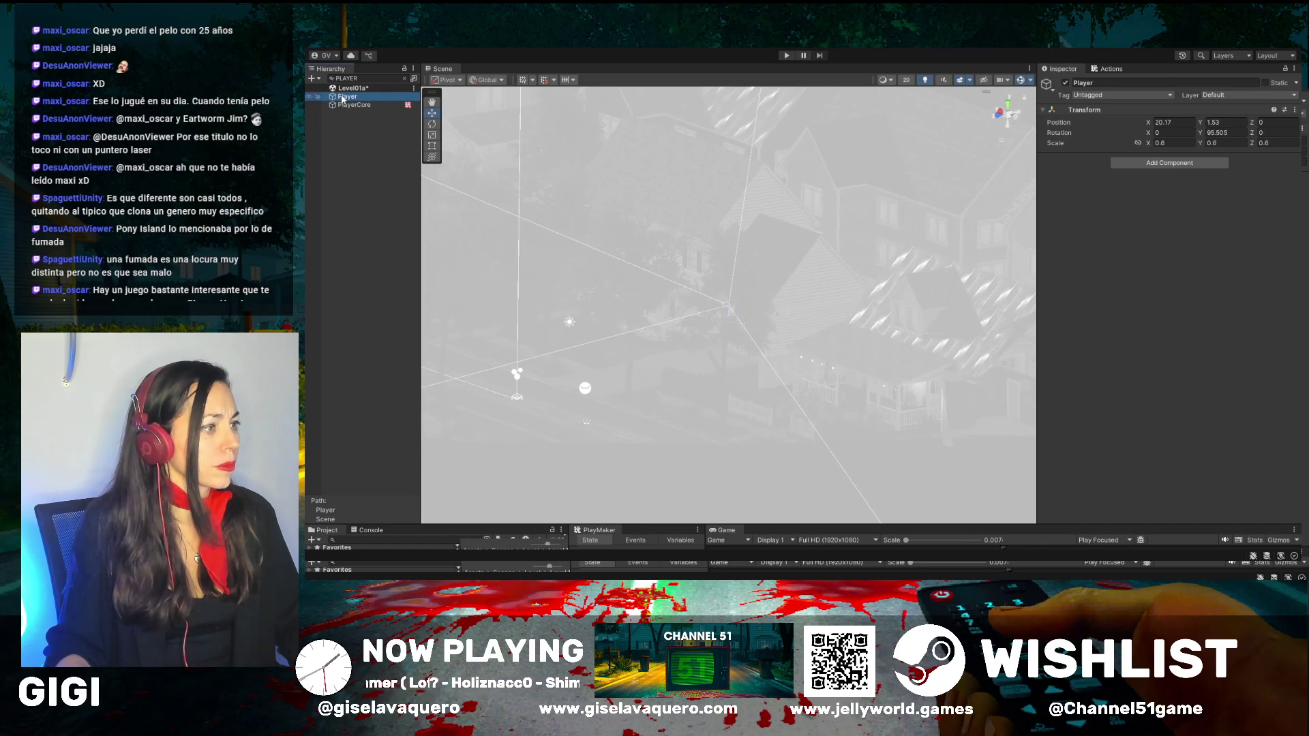
double_click(344, 106)
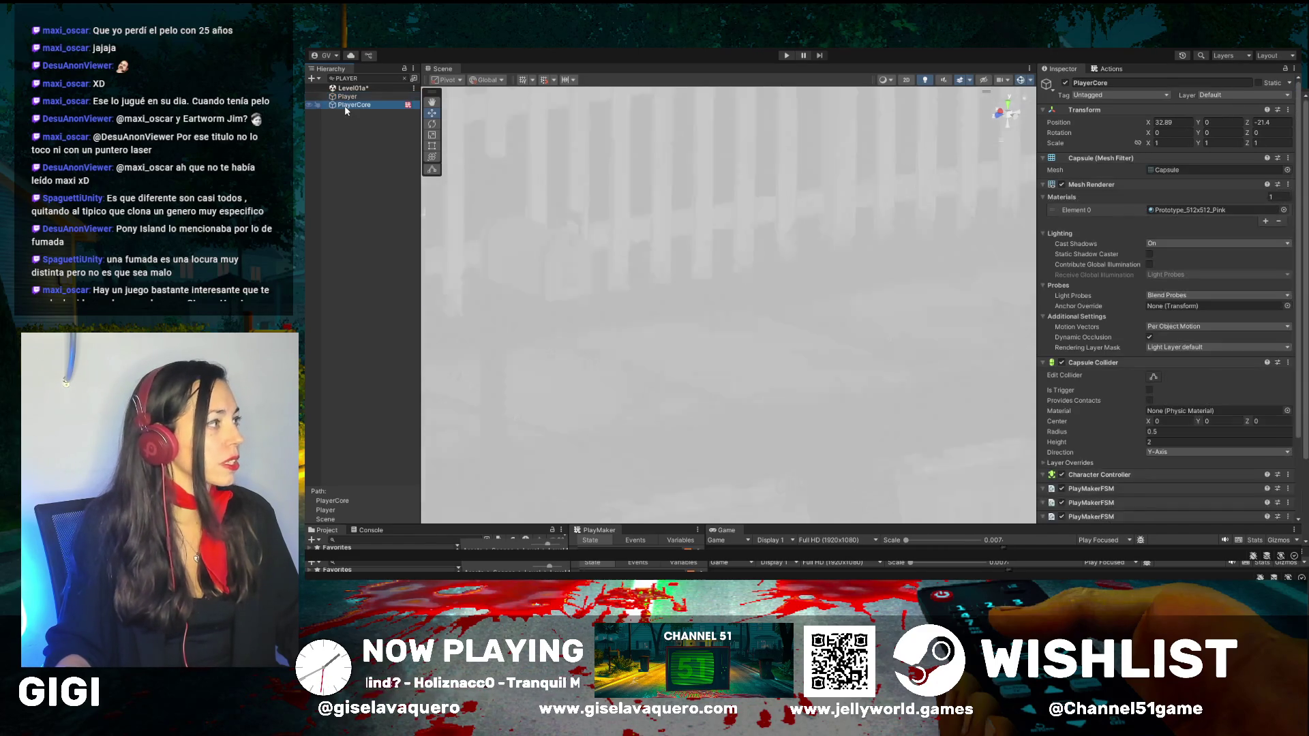
left_click(404, 78)
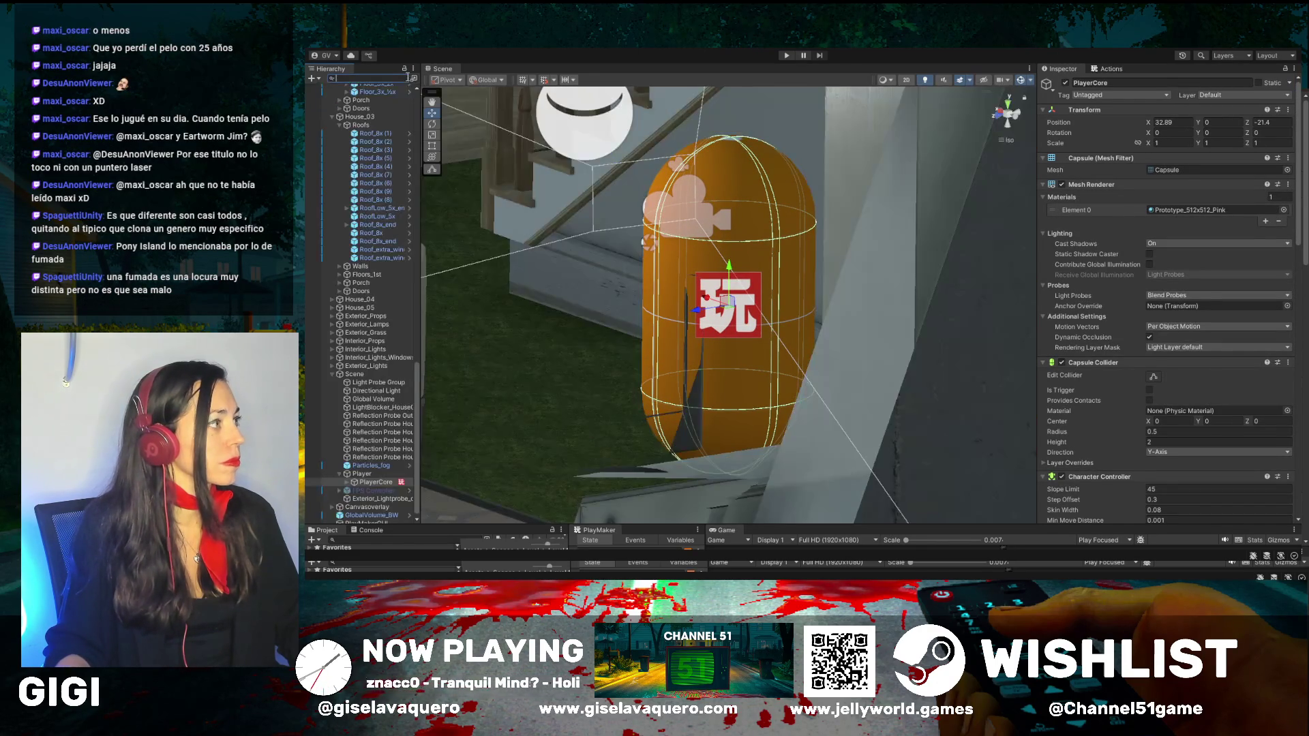
mouse_move(624, 203)
left_mouse_down()
mouse_move(600, 206)
mouse_move(764, 199)
mouse_move(803, 235)
left_mouse_up()
Step: Select the baked point light near the living-room ceiling and switch it off
left_click(804, 234)
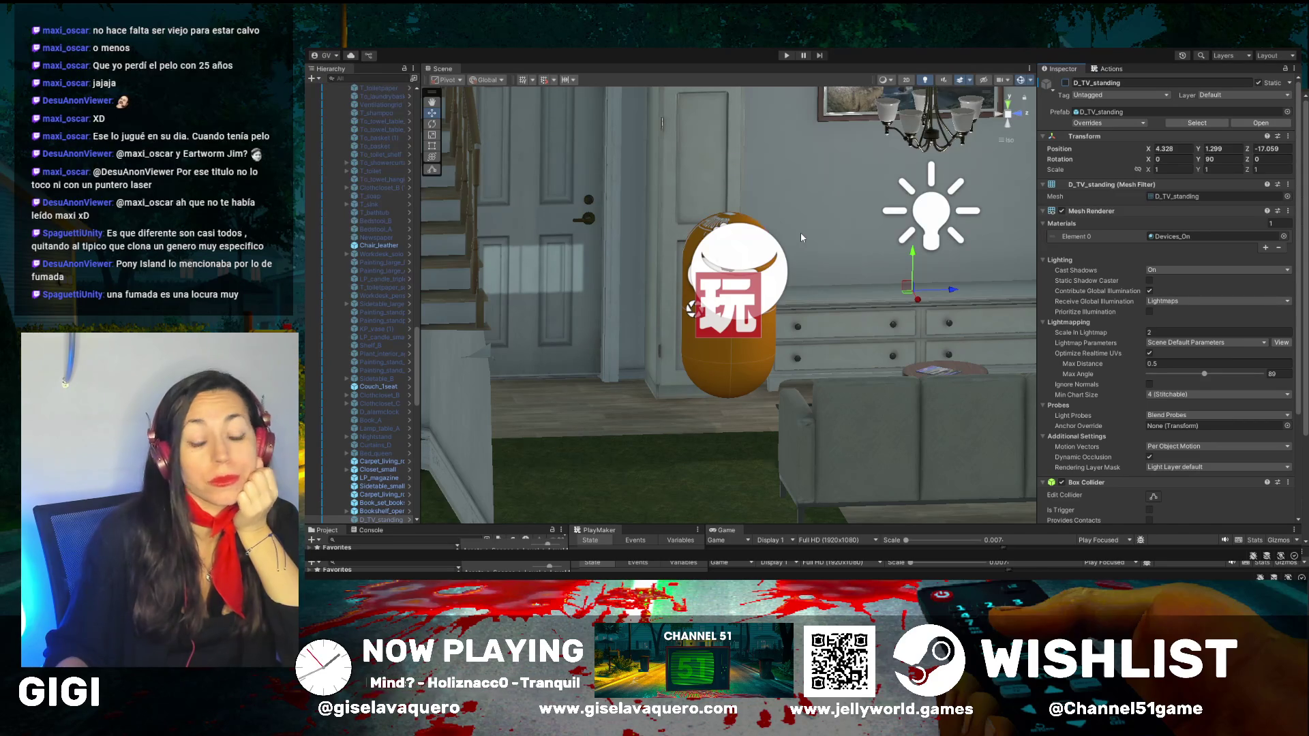
left_click(936, 213)
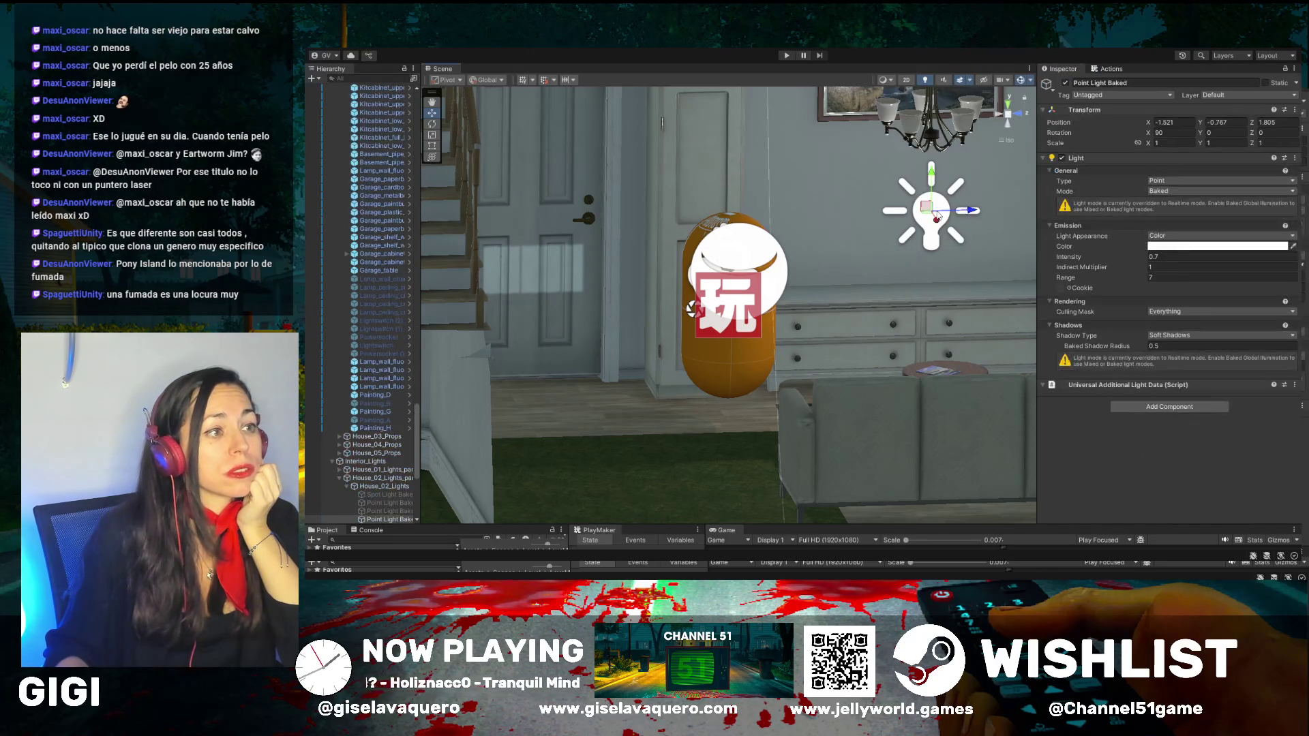
left_click(1065, 84)
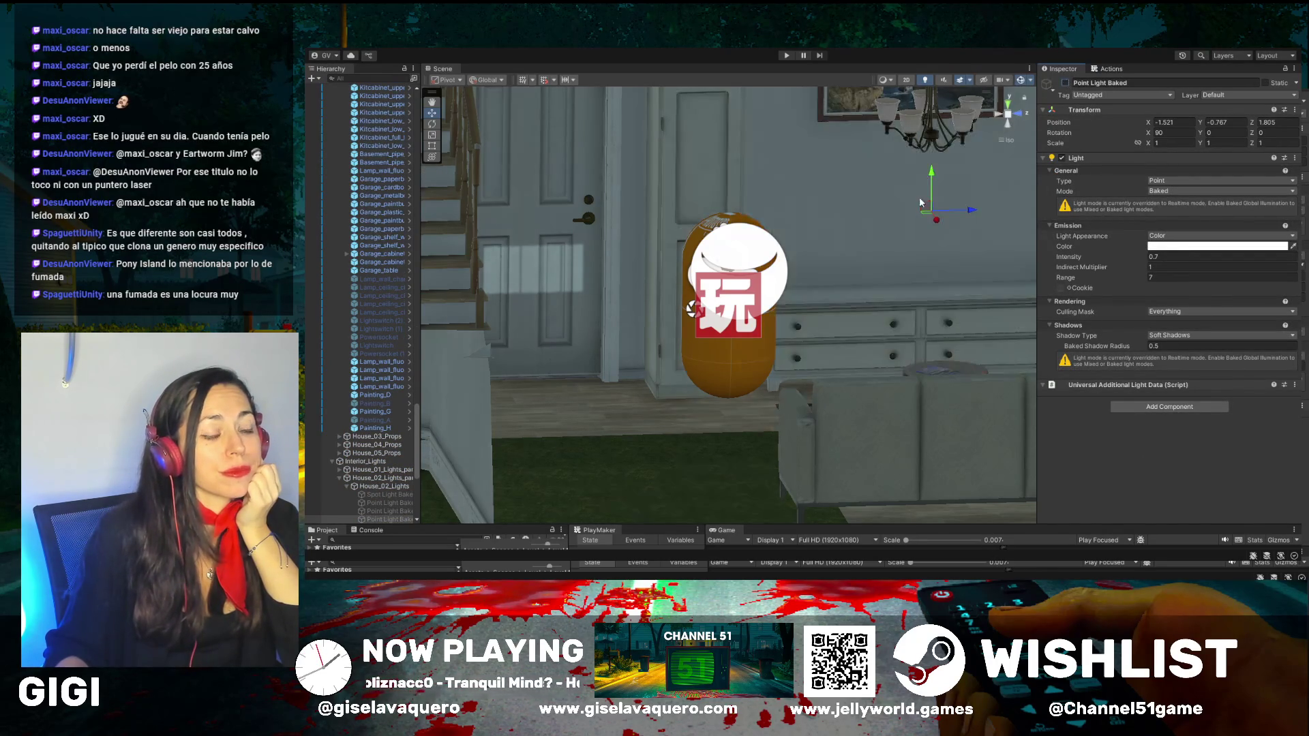
Step: Pan and orbit around the living room to inspect the staircase, stove wall and bookcase
mouse_move(918, 201)
left_mouse_down()
mouse_move(921, 214)
mouse_move(709, 219)
left_mouse_up()
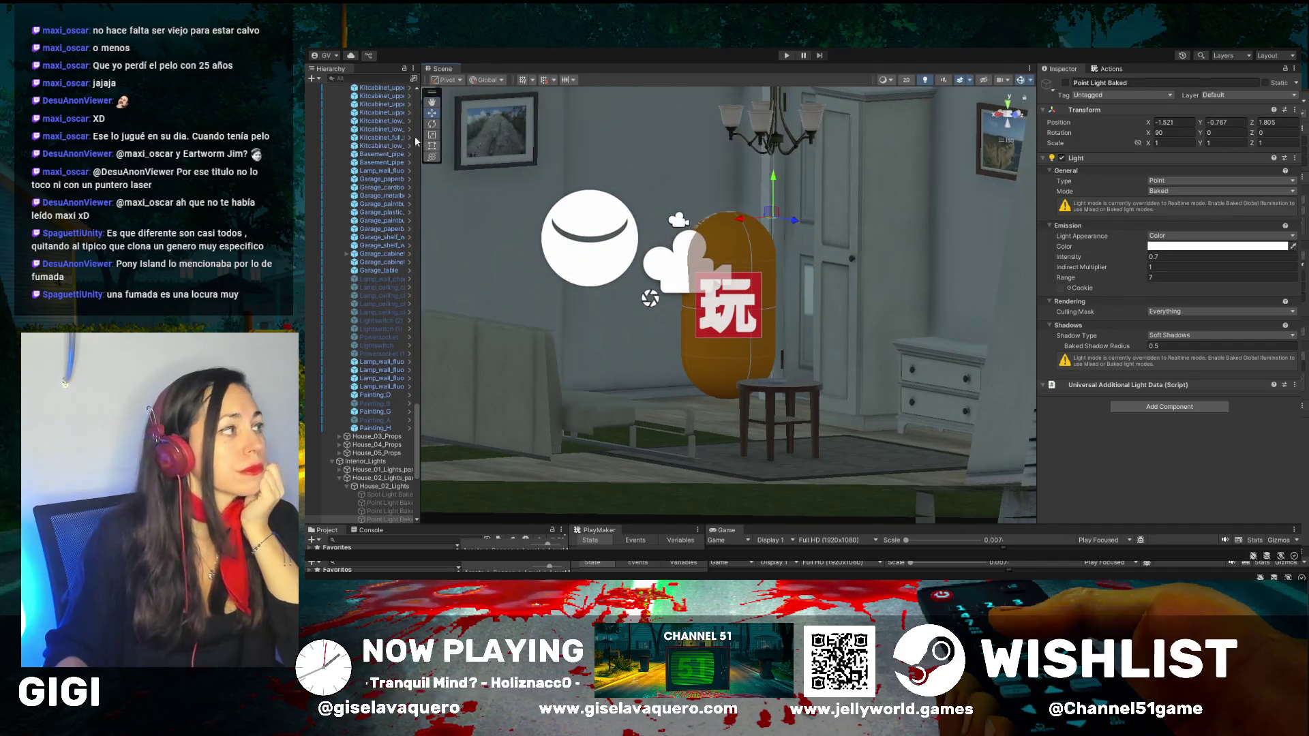
left_click(430, 103)
mouse_move(518, 286)
left_mouse_down()
mouse_move(815, 275)
mouse_move(710, 305)
mouse_move(721, 286)
mouse_move(846, 283)
mouse_move(798, 276)
left_mouse_up()
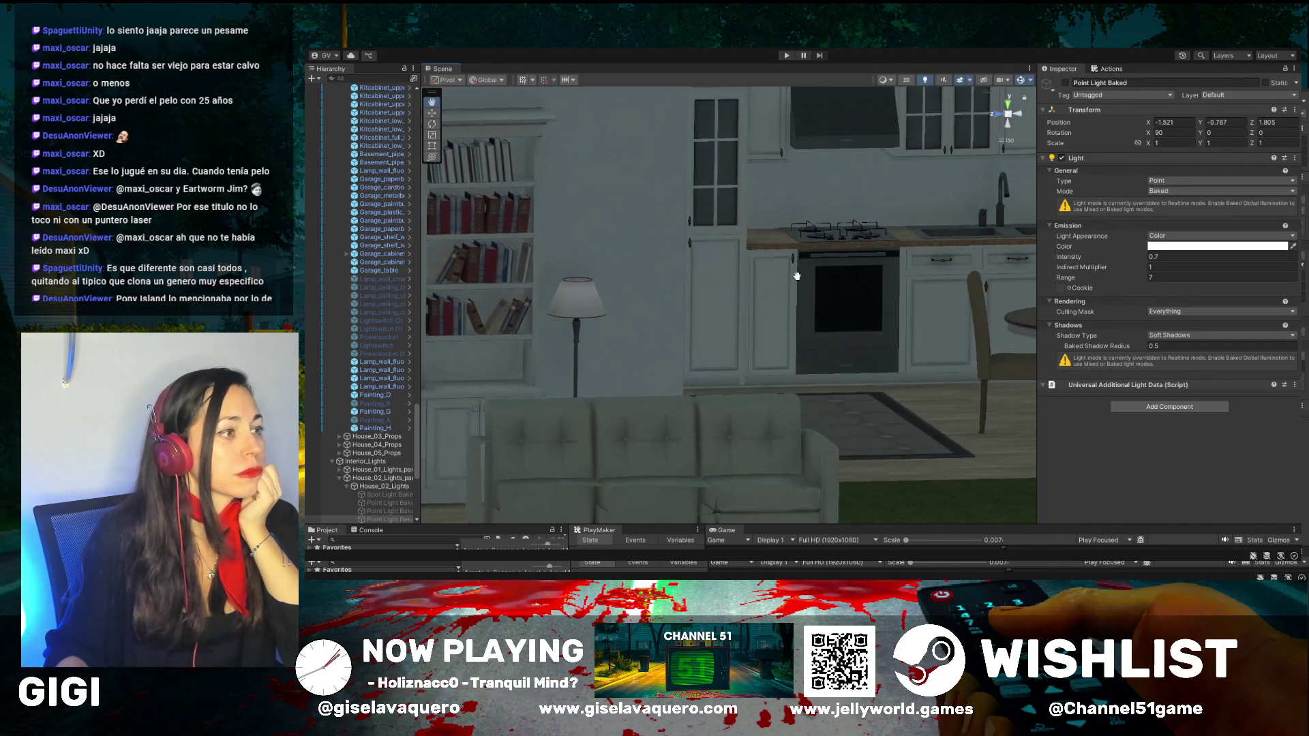
mouse_move(876, 309)
left_mouse_down()
mouse_move(798, 314)
mouse_move(755, 334)
mouse_move(798, 313)
left_mouse_up()
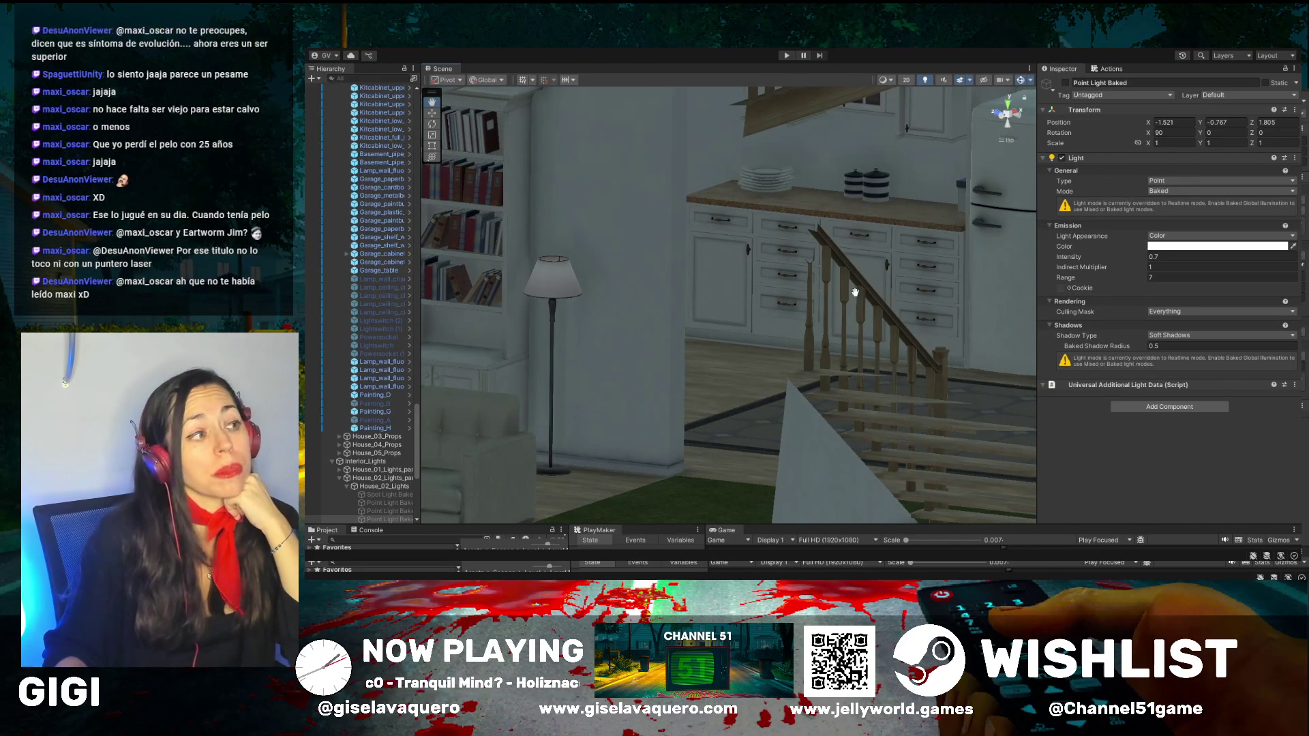
left_click_drag(888, 292, 824, 287)
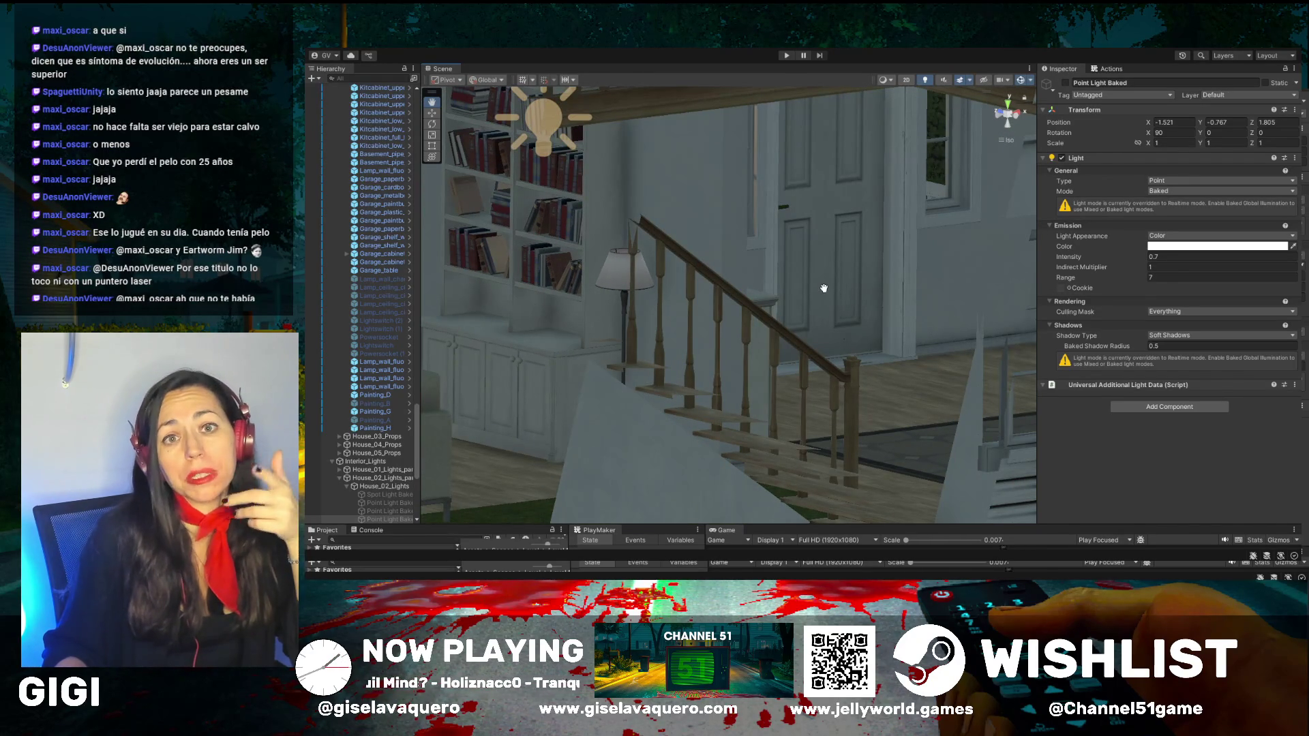
mouse_move(823, 288)
left_mouse_down()
mouse_move(937, 300)
mouse_move(860, 305)
left_mouse_up()
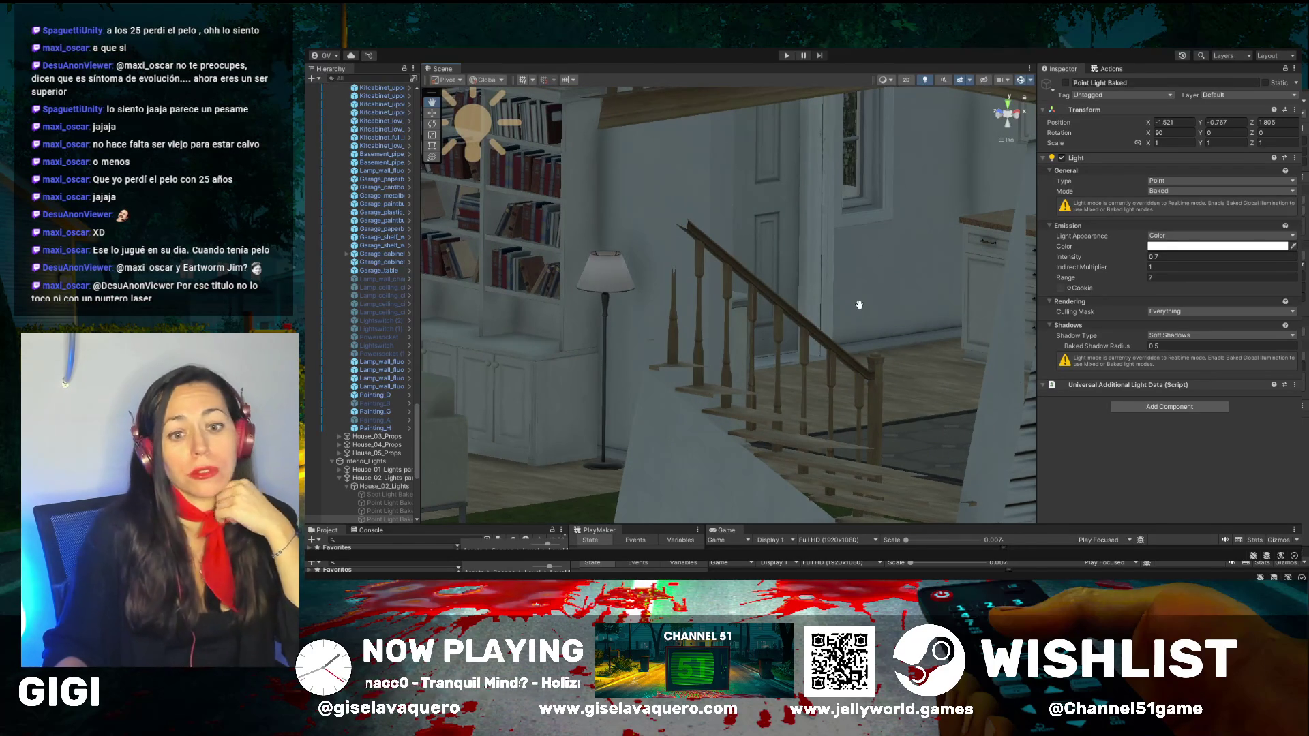
mouse_move(859, 305)
left_mouse_down()
mouse_move(898, 295)
mouse_move(807, 307)
mouse_move(848, 339)
mouse_move(823, 347)
mouse_move(603, 314)
left_mouse_up()
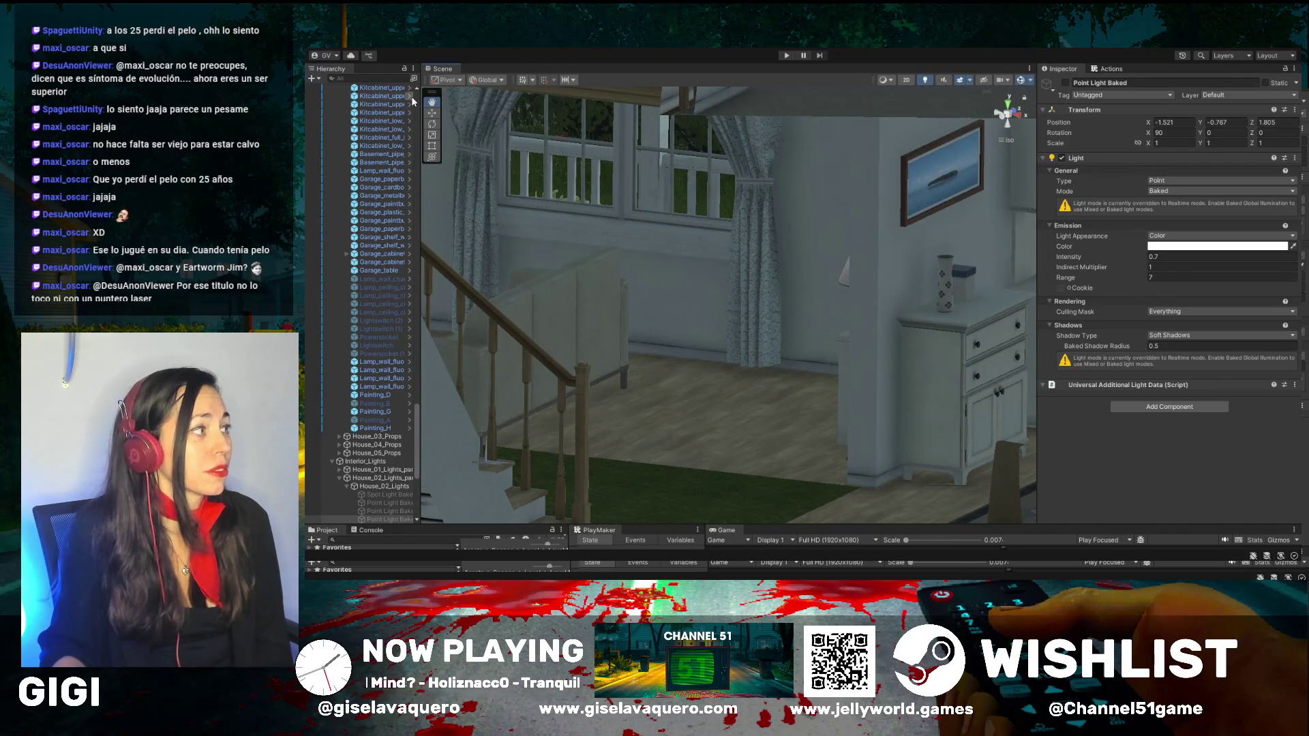
left_click(732, 268)
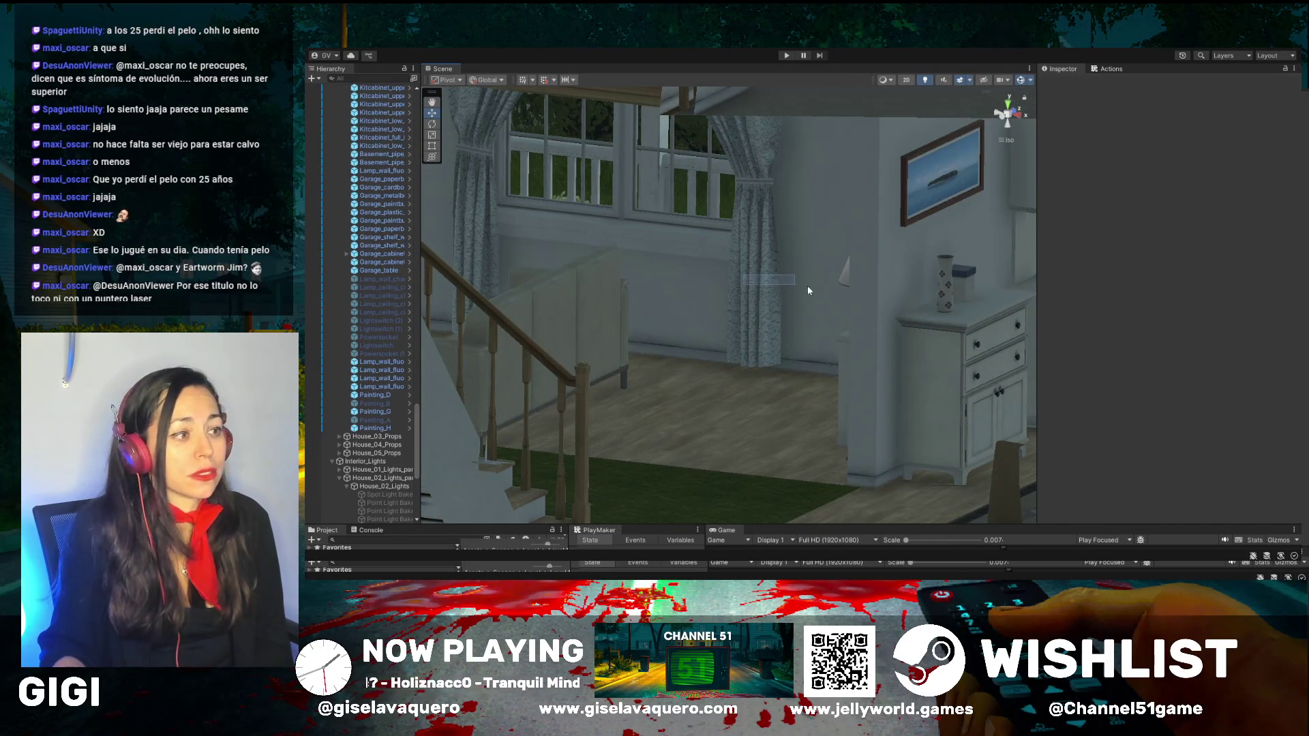
left_click_drag(807, 285, 888, 294)
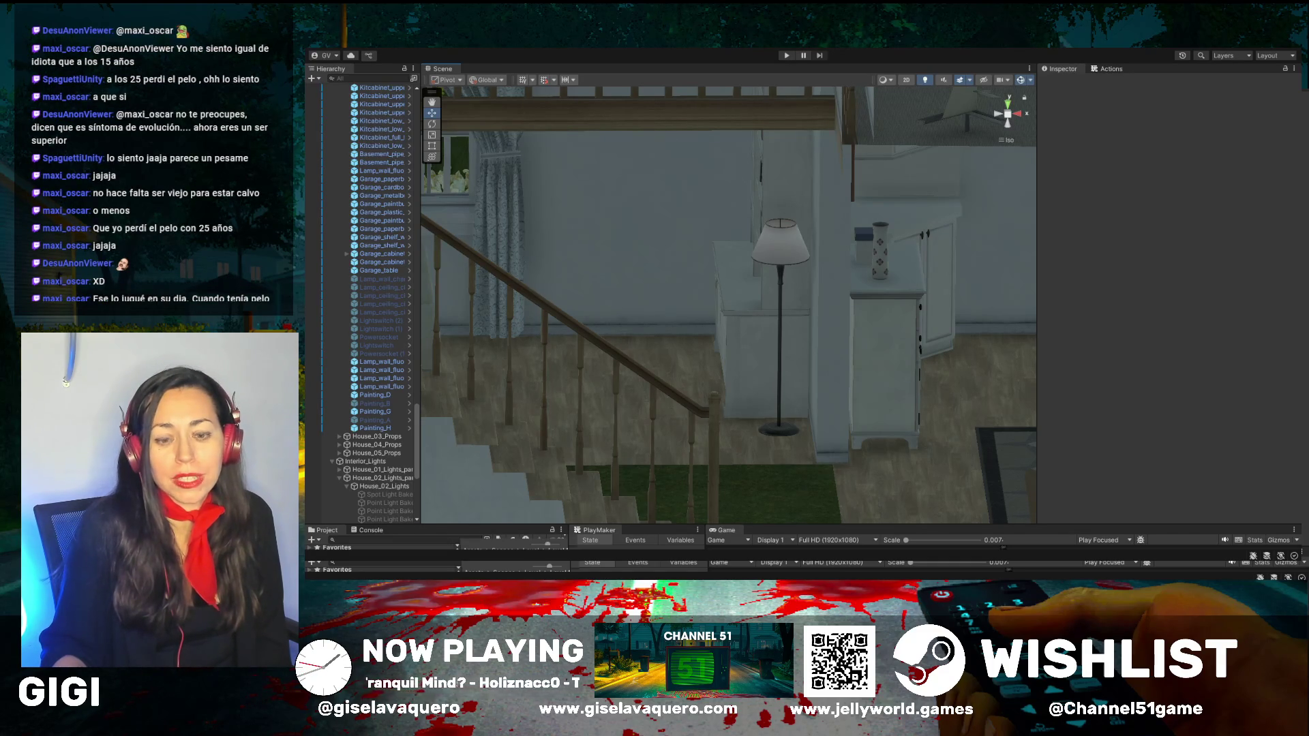
mouse_move(461, 178)
left_mouse_down()
mouse_move(487, 256)
mouse_move(457, 255)
left_mouse_up()
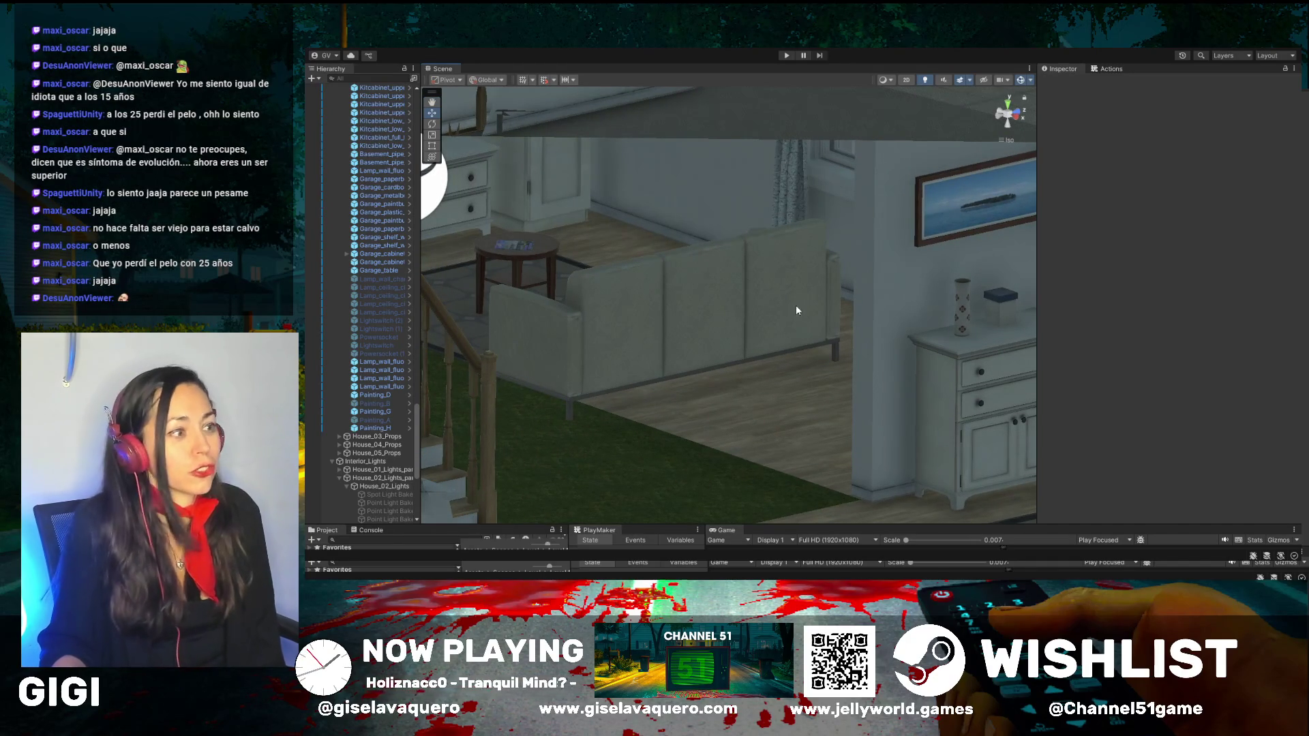
mouse_move(762, 291)
left_mouse_down()
mouse_move(692, 284)
mouse_move(836, 291)
left_mouse_up()
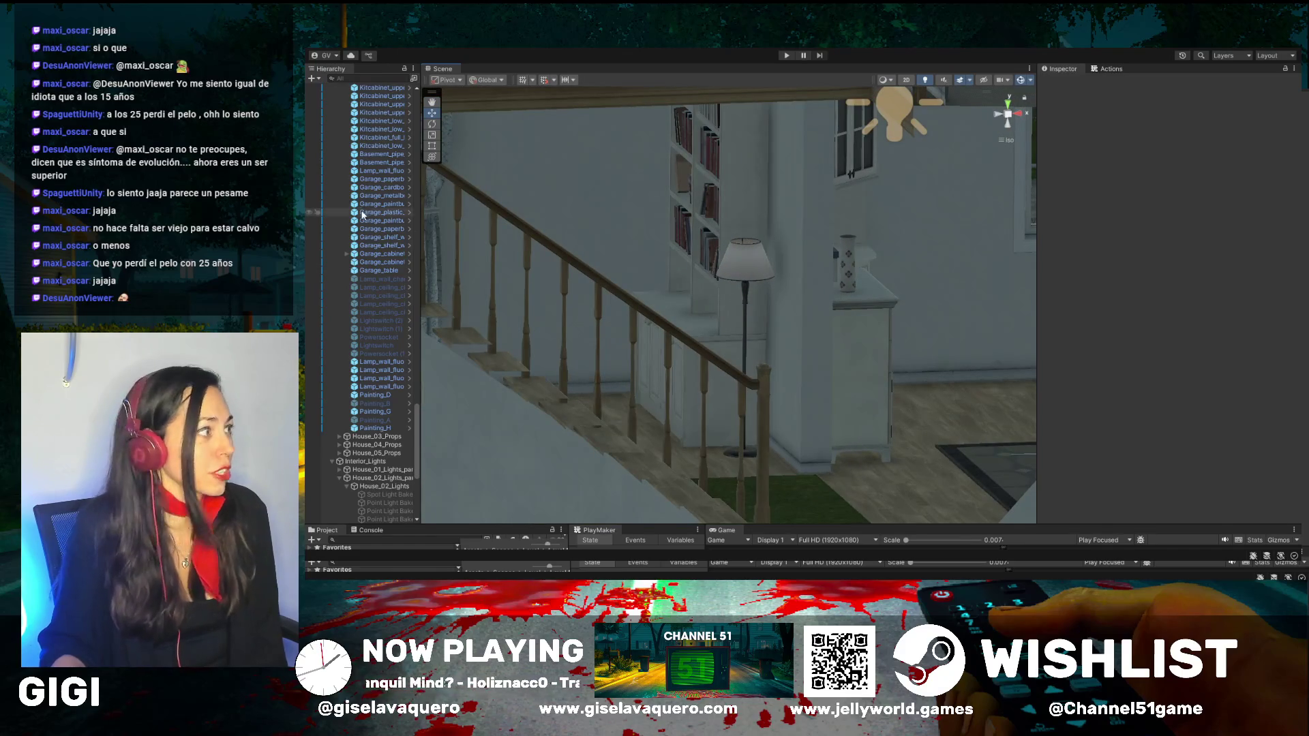
left_click_drag(441, 173, 525, 171)
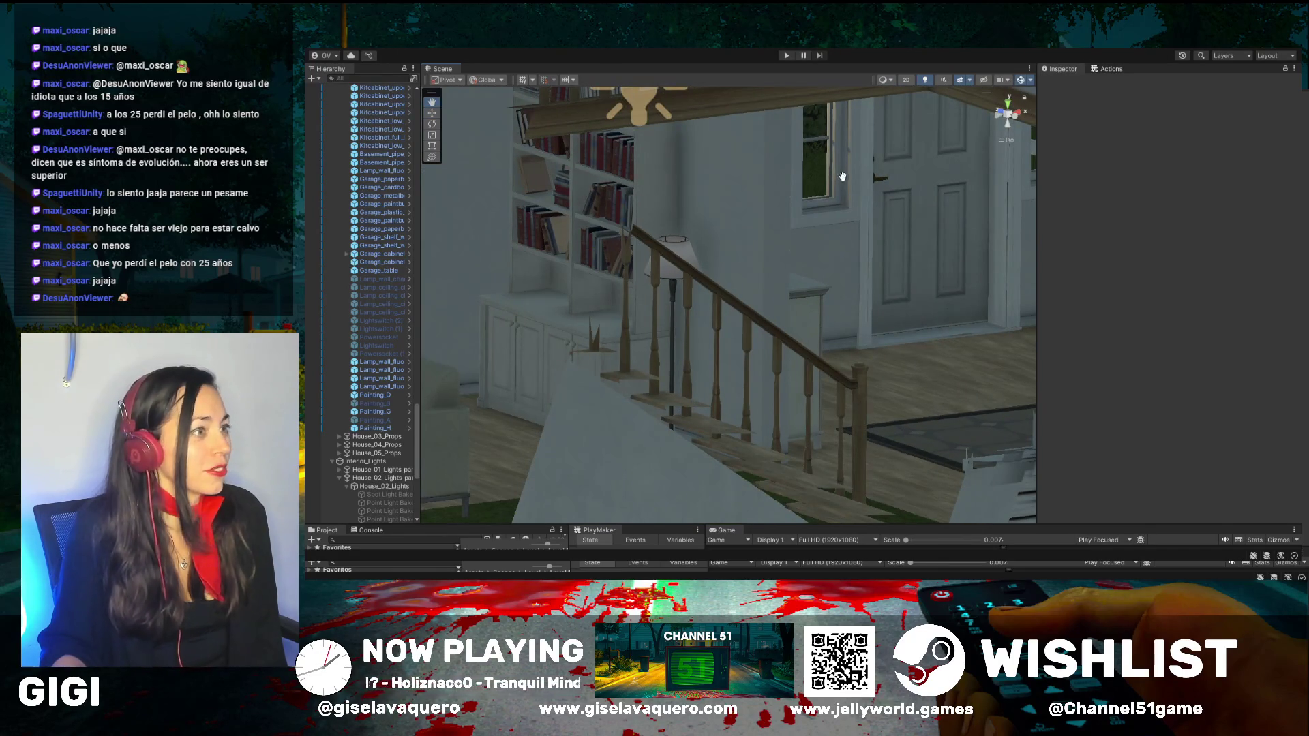
mouse_move(842, 176)
left_mouse_down()
mouse_move(748, 214)
mouse_move(771, 221)
mouse_move(770, 250)
mouse_move(839, 223)
mouse_move(902, 230)
mouse_move(874, 222)
mouse_move(684, 267)
left_mouse_up()
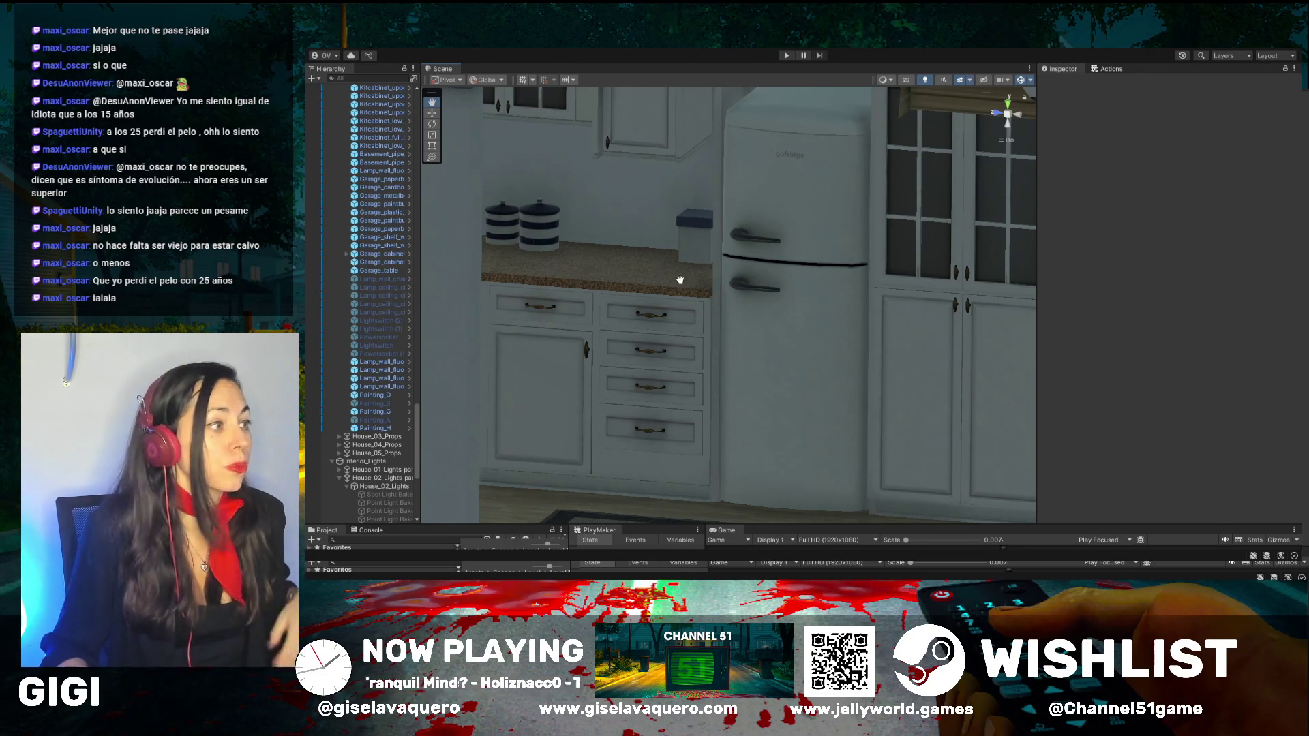
mouse_move(681, 277)
left_mouse_down()
mouse_move(611, 289)
mouse_move(710, 289)
mouse_move(678, 280)
mouse_move(734, 270)
left_mouse_up()
mouse_move(710, 317)
left_mouse_down()
mouse_move(572, 338)
mouse_move(819, 306)
mouse_move(689, 330)
mouse_move(577, 316)
mouse_move(733, 306)
left_mouse_up()
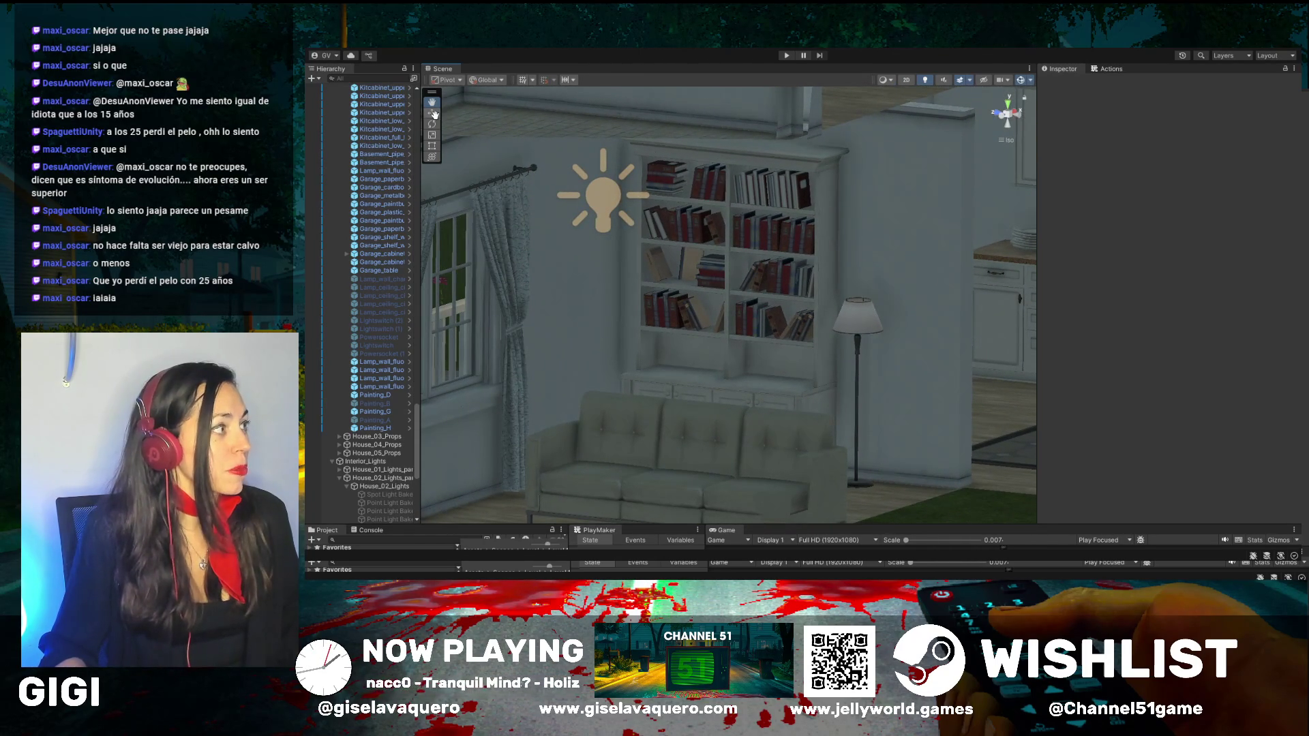
left_click(605, 208)
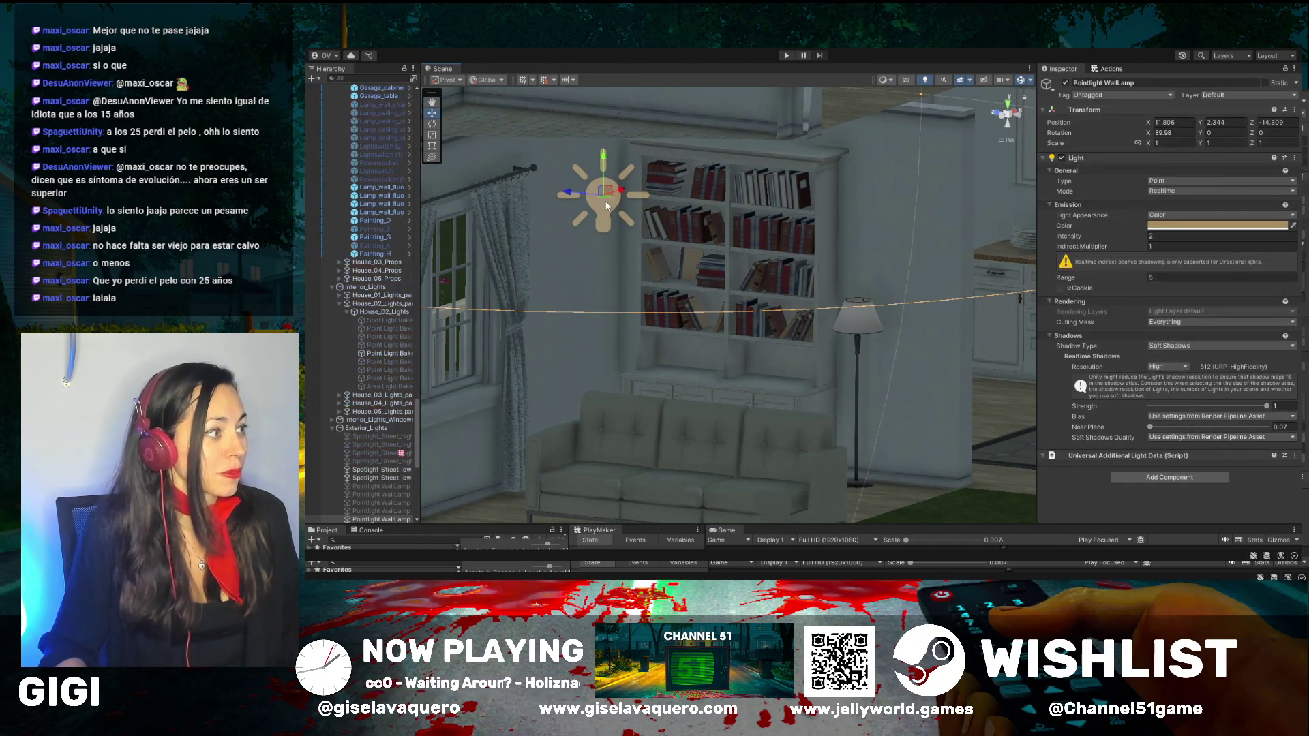
Step: Switch off the Pointlight WallLamp beside the bookshelf and deselect it
left_click(1065, 82)
left_click_drag(902, 251, 724, 333)
left_click(658, 319)
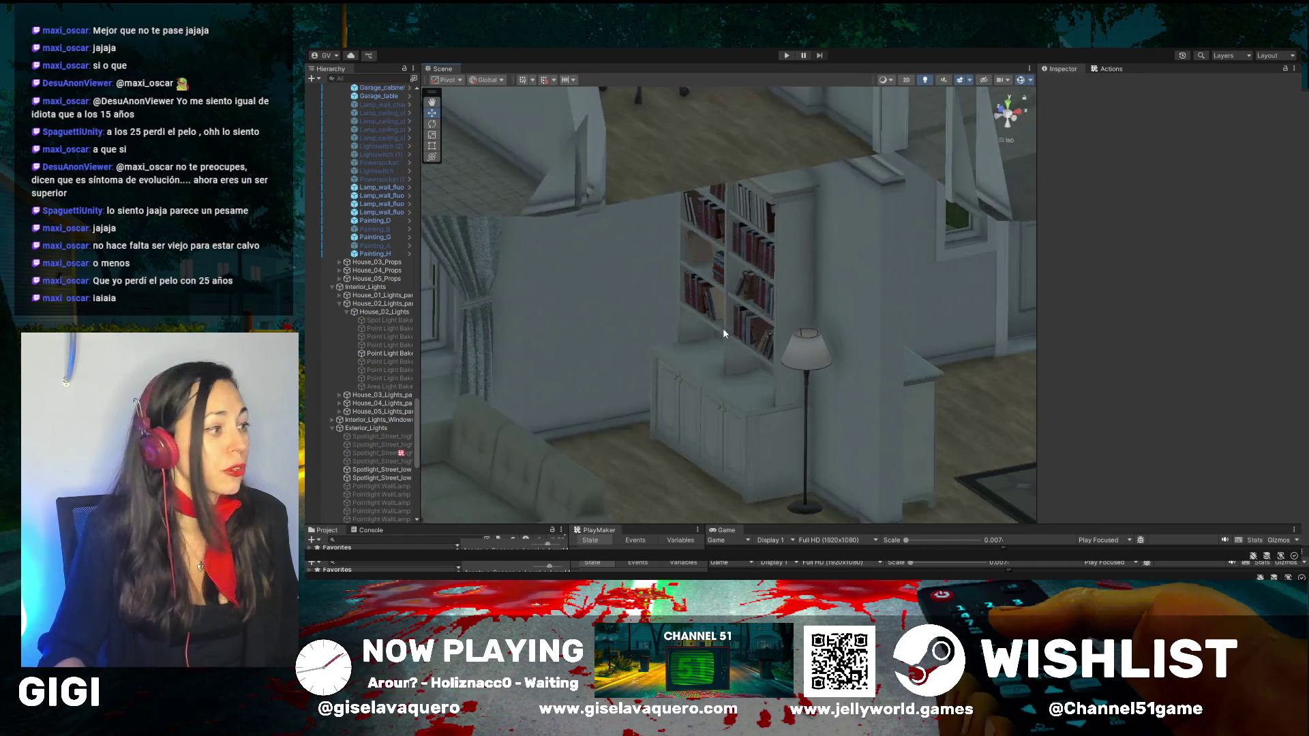
Step: Pan around the window, sofa, staircase and upstairs doorway to inspect the rooms
left_click(431, 103)
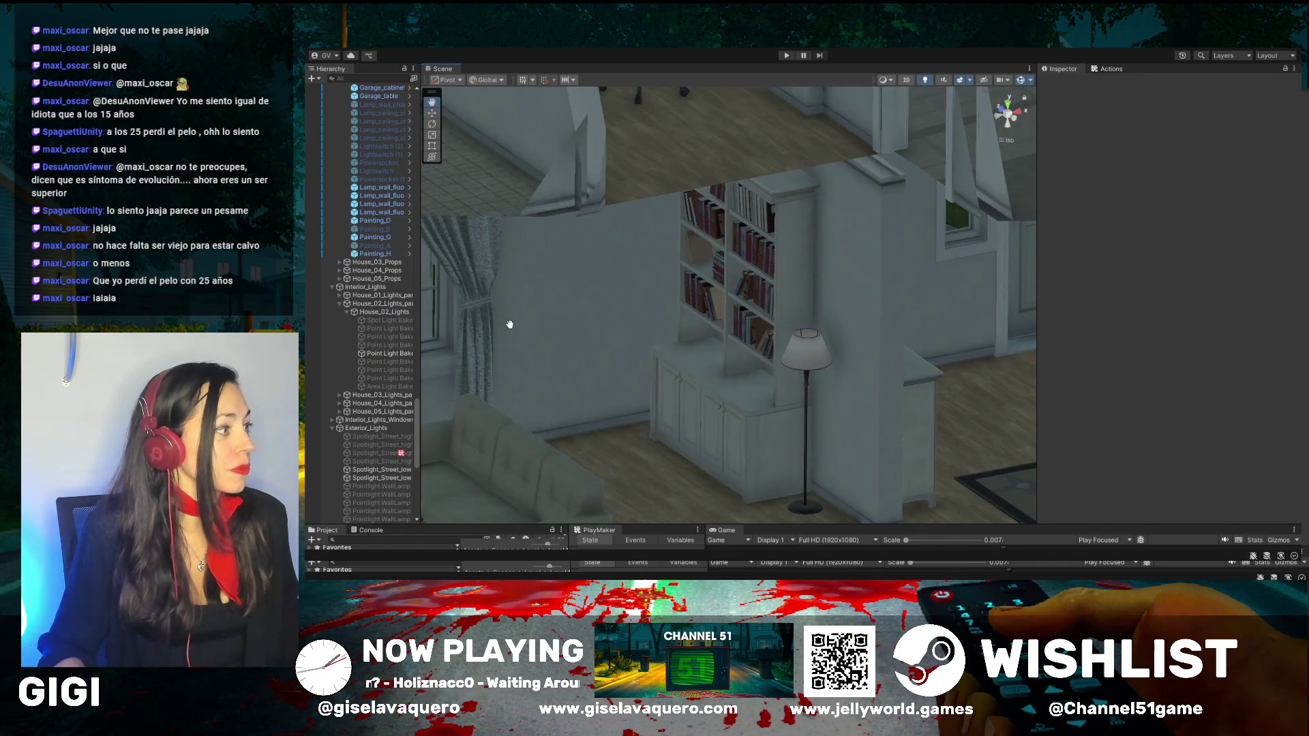
mouse_move(509, 321)
left_mouse_down()
mouse_move(576, 243)
mouse_move(576, 321)
mouse_move(737, 302)
mouse_move(649, 313)
mouse_move(542, 292)
mouse_move(779, 264)
mouse_move(803, 321)
left_mouse_up()
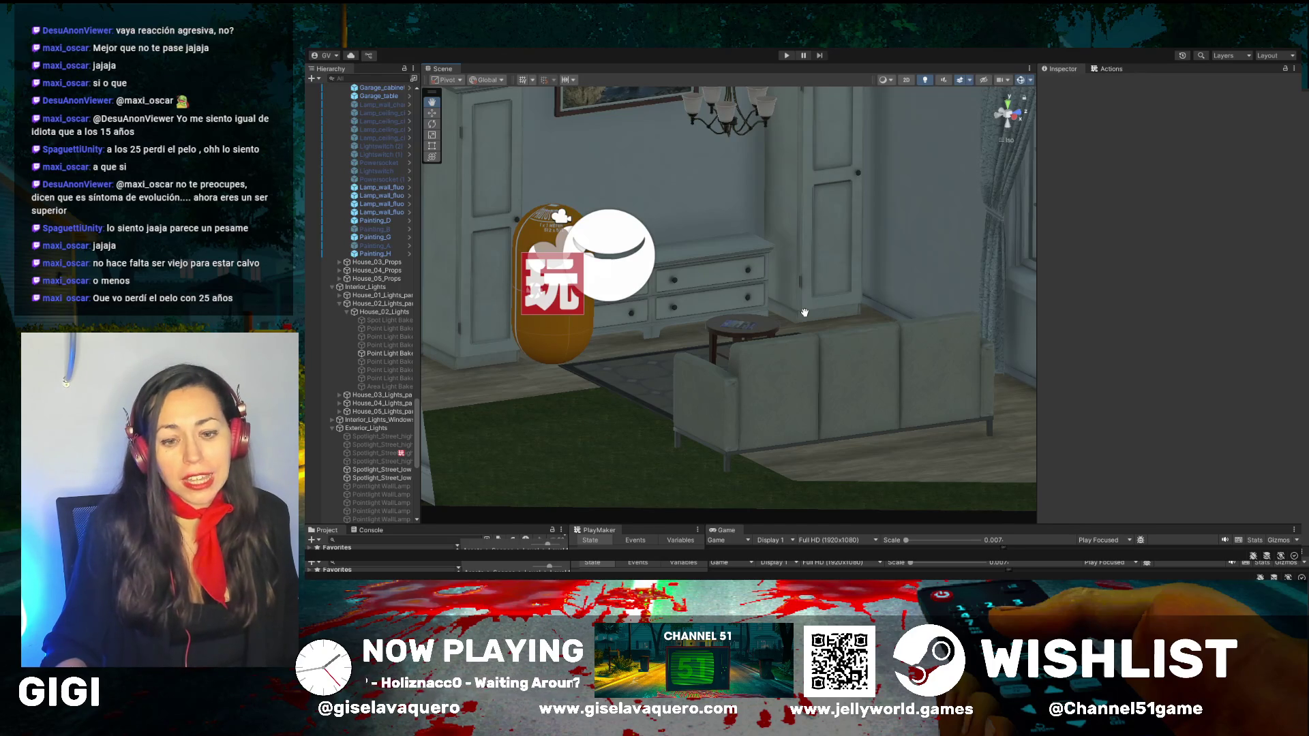
mouse_move(805, 313)
left_mouse_down()
mouse_move(774, 377)
mouse_move(656, 365)
left_mouse_up()
mouse_move(806, 321)
left_mouse_down()
mouse_move(839, 334)
mouse_move(848, 289)
mouse_move(847, 305)
left_mouse_up()
mouse_move(928, 309)
left_mouse_down()
mouse_move(754, 287)
mouse_move(757, 316)
mouse_move(595, 343)
left_mouse_up()
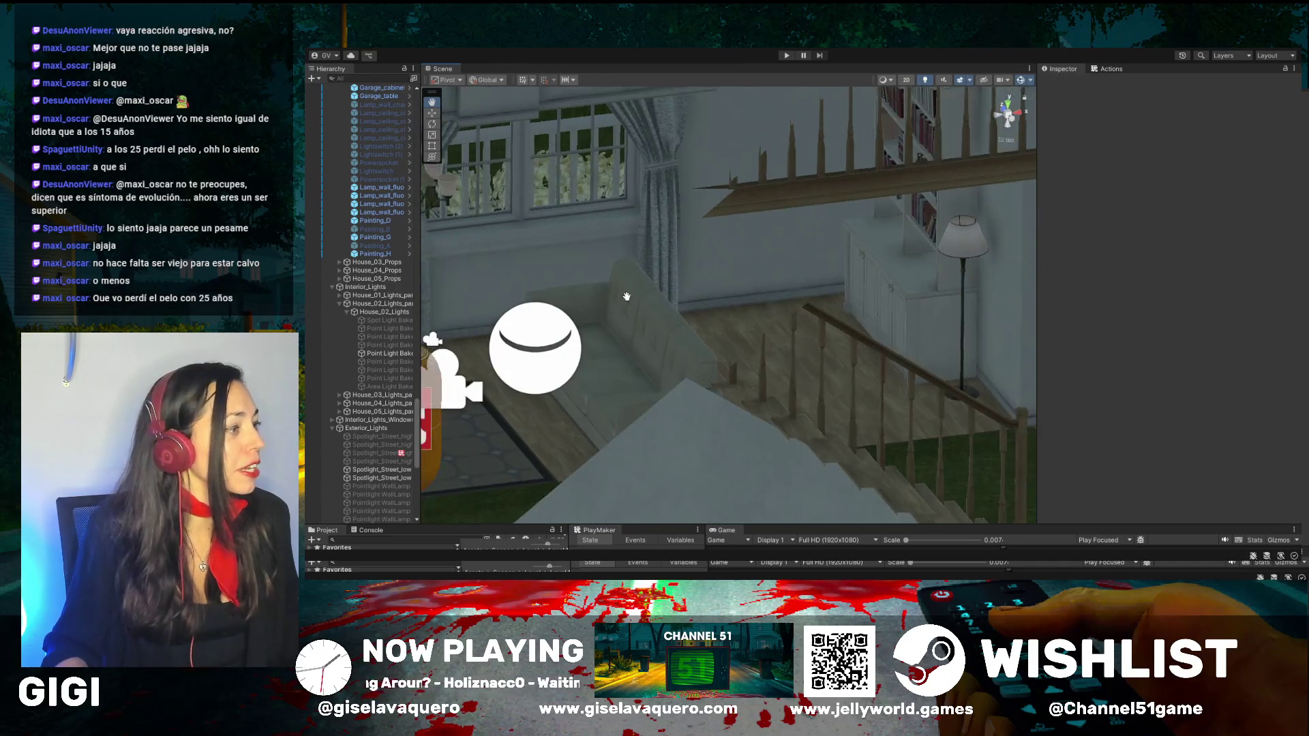
left_click_drag(627, 297, 696, 298)
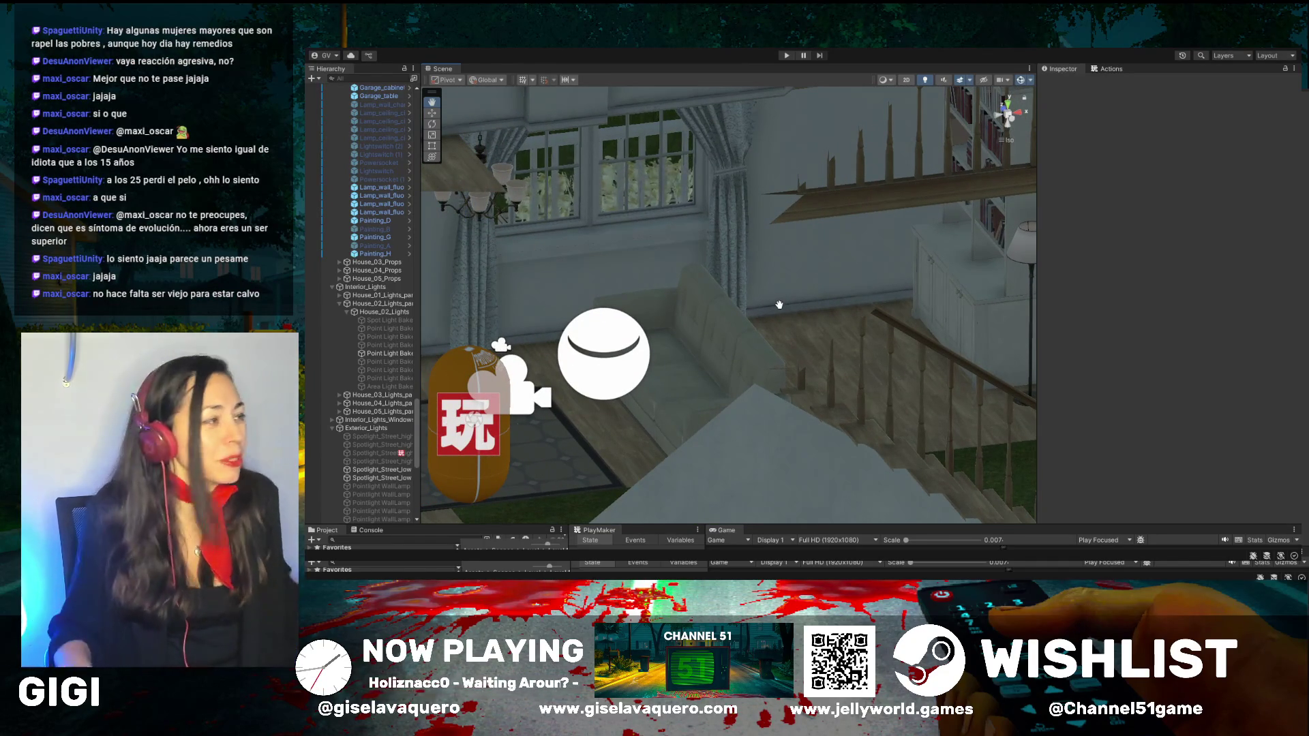
mouse_move(780, 305)
left_mouse_down()
mouse_move(750, 281)
mouse_move(813, 290)
mouse_move(694, 328)
mouse_move(867, 292)
mouse_move(768, 307)
mouse_move(810, 304)
mouse_move(708, 343)
mouse_move(765, 338)
mouse_move(748, 310)
mouse_move(881, 464)
left_mouse_up()
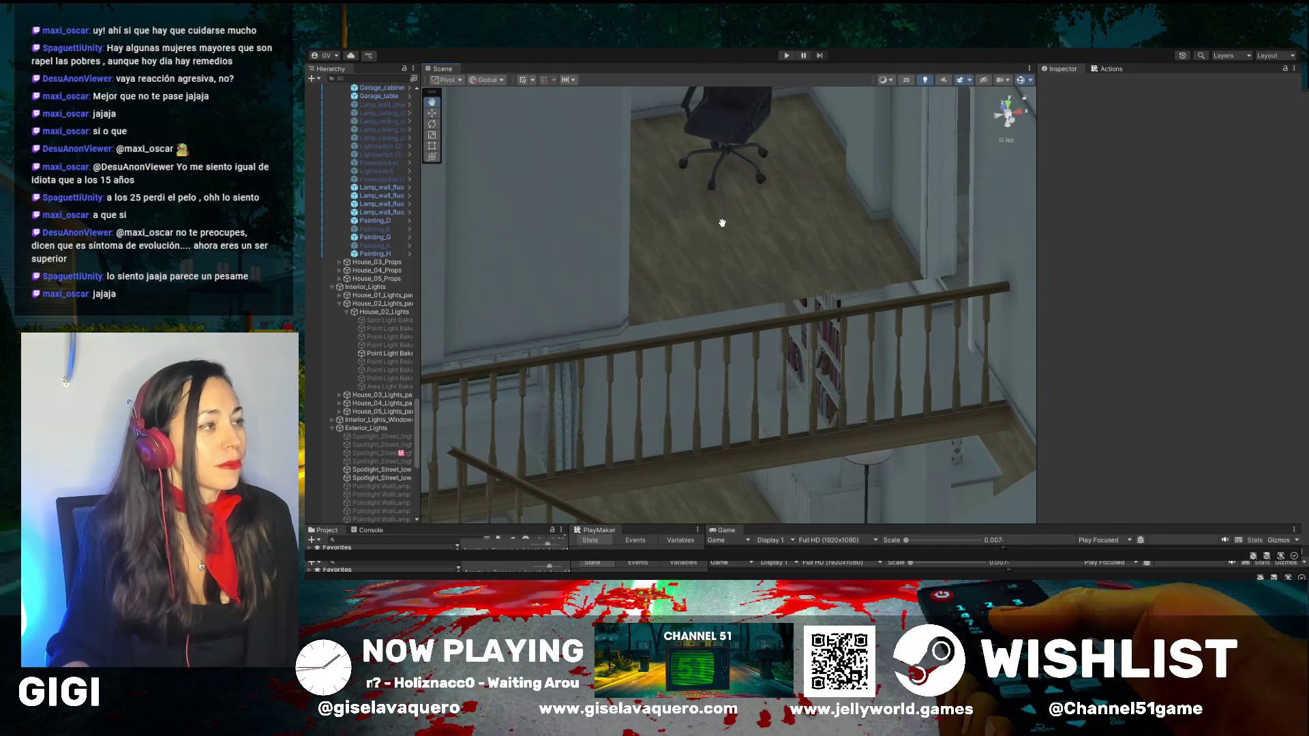
mouse_move(722, 223)
left_mouse_down()
mouse_move(750, 273)
mouse_move(693, 293)
mouse_move(814, 294)
mouse_move(798, 280)
mouse_move(734, 283)
mouse_move(584, 253)
mouse_move(844, 272)
mouse_move(550, 294)
mouse_move(935, 292)
mouse_move(927, 273)
mouse_move(610, 280)
mouse_move(844, 292)
mouse_move(783, 293)
mouse_move(852, 281)
mouse_move(660, 374)
mouse_move(719, 270)
left_mouse_up()
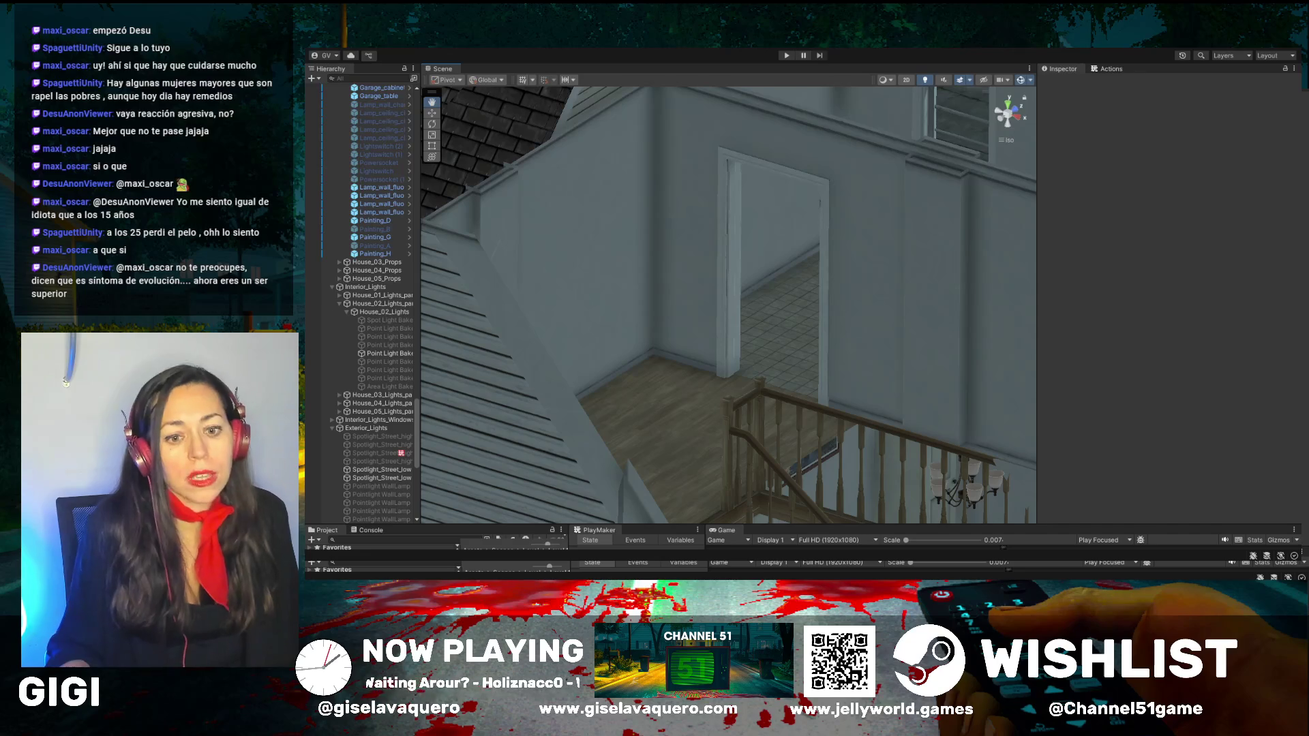
mouse_move(792, 342)
left_mouse_down()
mouse_move(766, 388)
mouse_move(719, 239)
mouse_move(681, 233)
mouse_move(689, 391)
mouse_move(764, 400)
mouse_move(767, 252)
left_mouse_up()
Step: Select the Point Light Baked by the front door, then the Floor_3x_2x floor piece
left_click(433, 113)
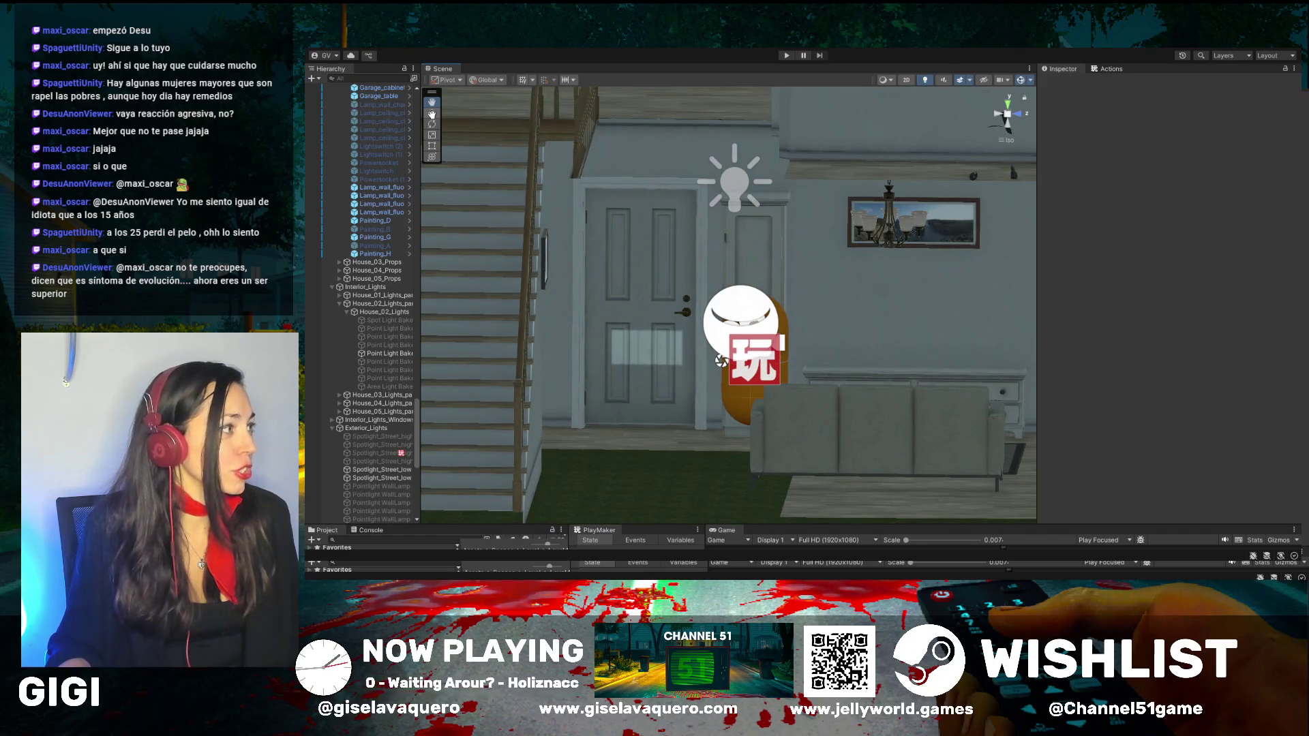
left_click(736, 174)
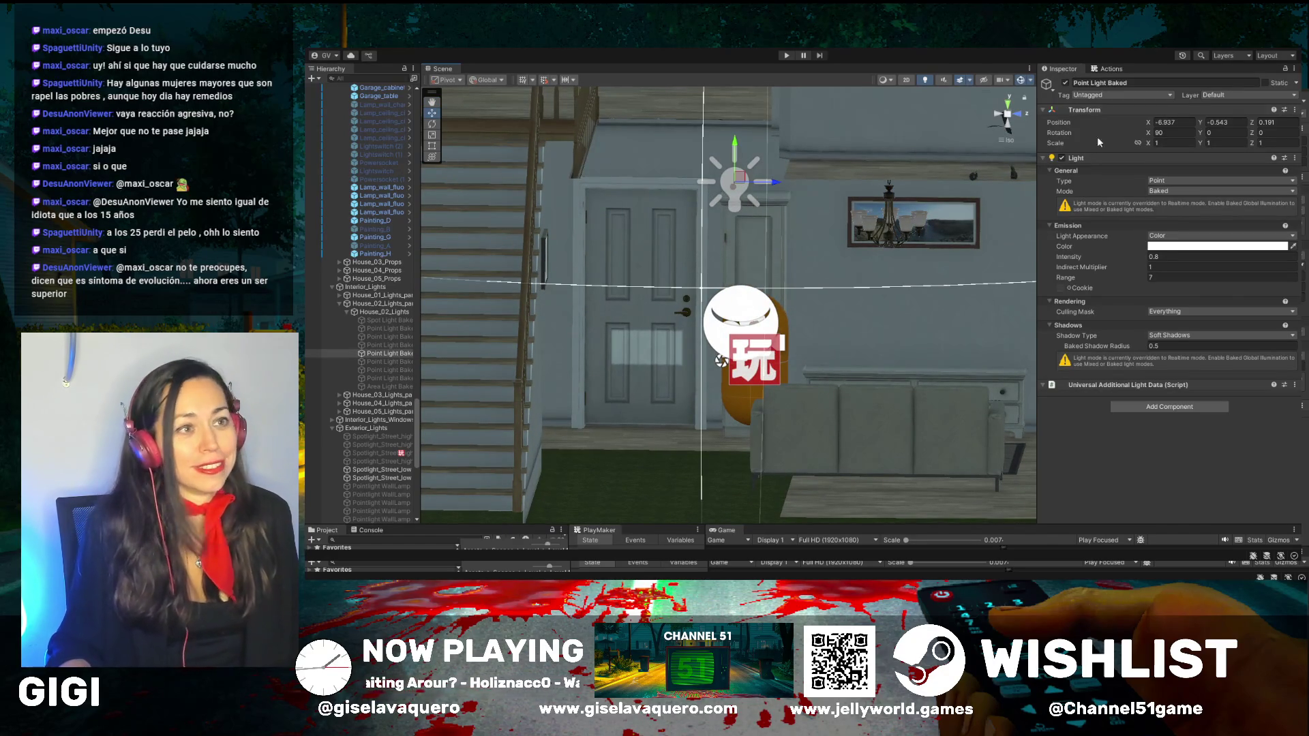
mouse_move(829, 232)
left_mouse_down()
mouse_move(815, 223)
mouse_move(902, 389)
left_mouse_up()
left_click(694, 164)
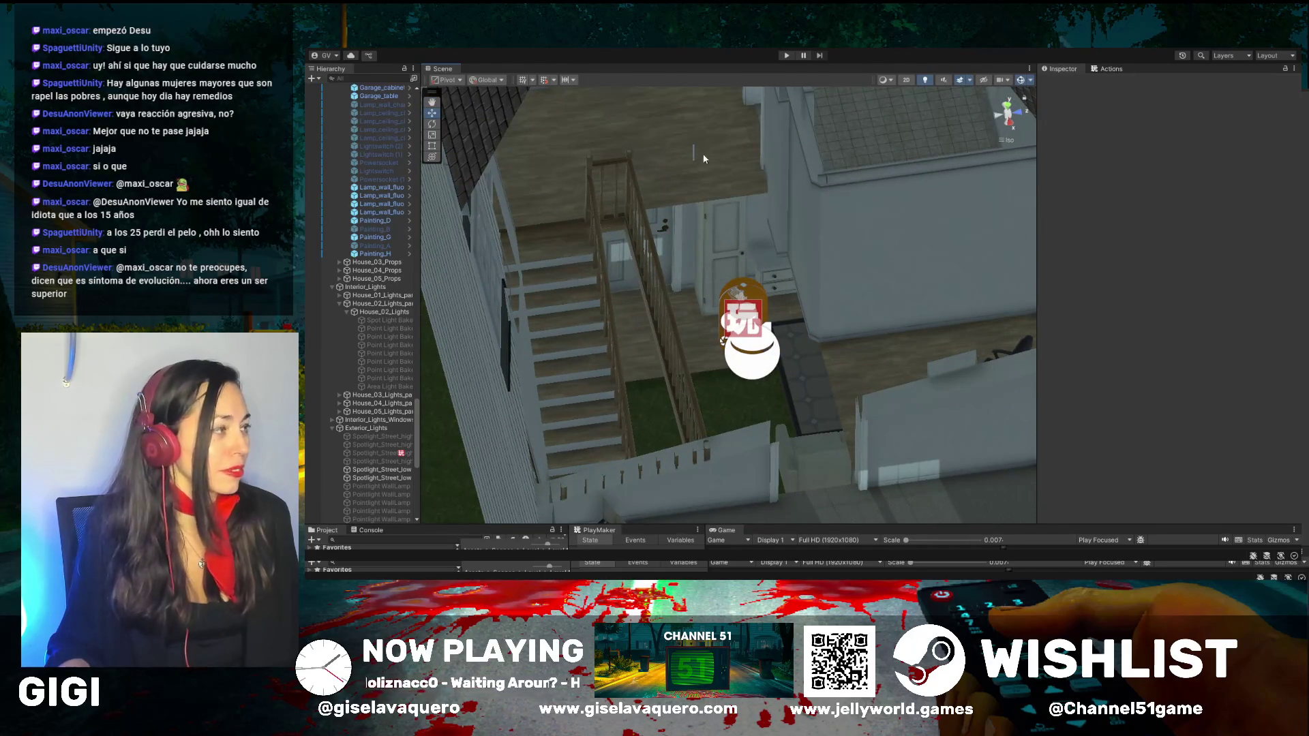
left_click(704, 159)
mouse_move(630, 129)
left_mouse_down()
mouse_move(757, 254)
mouse_move(673, 214)
mouse_move(798, 228)
mouse_move(722, 219)
mouse_move(654, 178)
mouse_move(844, 330)
mouse_move(961, 398)
mouse_move(792, 302)
mouse_move(565, 302)
mouse_move(539, 183)
mouse_move(660, 284)
mouse_move(599, 268)
mouse_move(669, 202)
mouse_move(596, 243)
mouse_move(622, 242)
left_mouse_up()
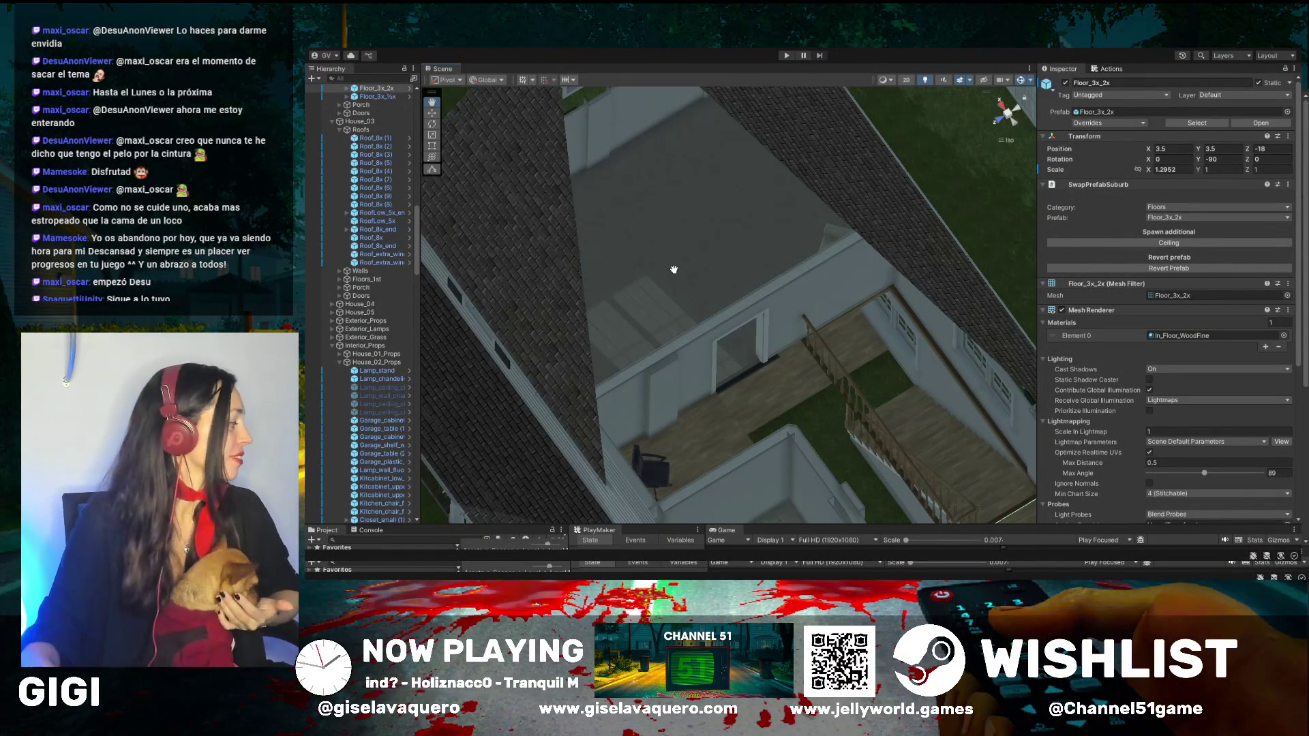
Step: Select Curtains_D (1) in the Hierarchy and tick its active checkbox
mouse_move(840, 434)
left_mouse_down()
mouse_move(852, 402)
mouse_move(754, 342)
mouse_move(783, 330)
mouse_move(758, 348)
mouse_move(730, 312)
mouse_move(804, 417)
mouse_move(736, 455)
mouse_move(687, 444)
mouse_move(727, 404)
mouse_move(519, 300)
left_mouse_up()
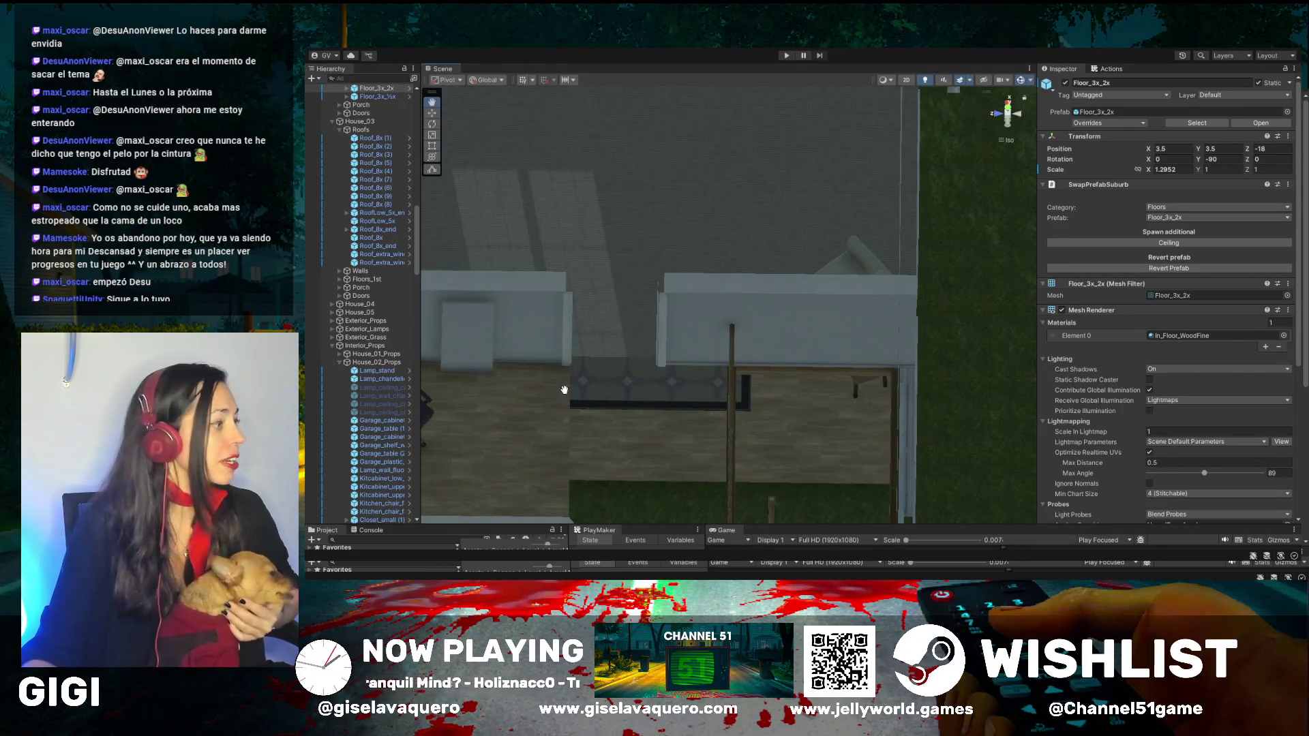
scroll(357, 380, "up", 2)
scroll(361, 380, "down", 10)
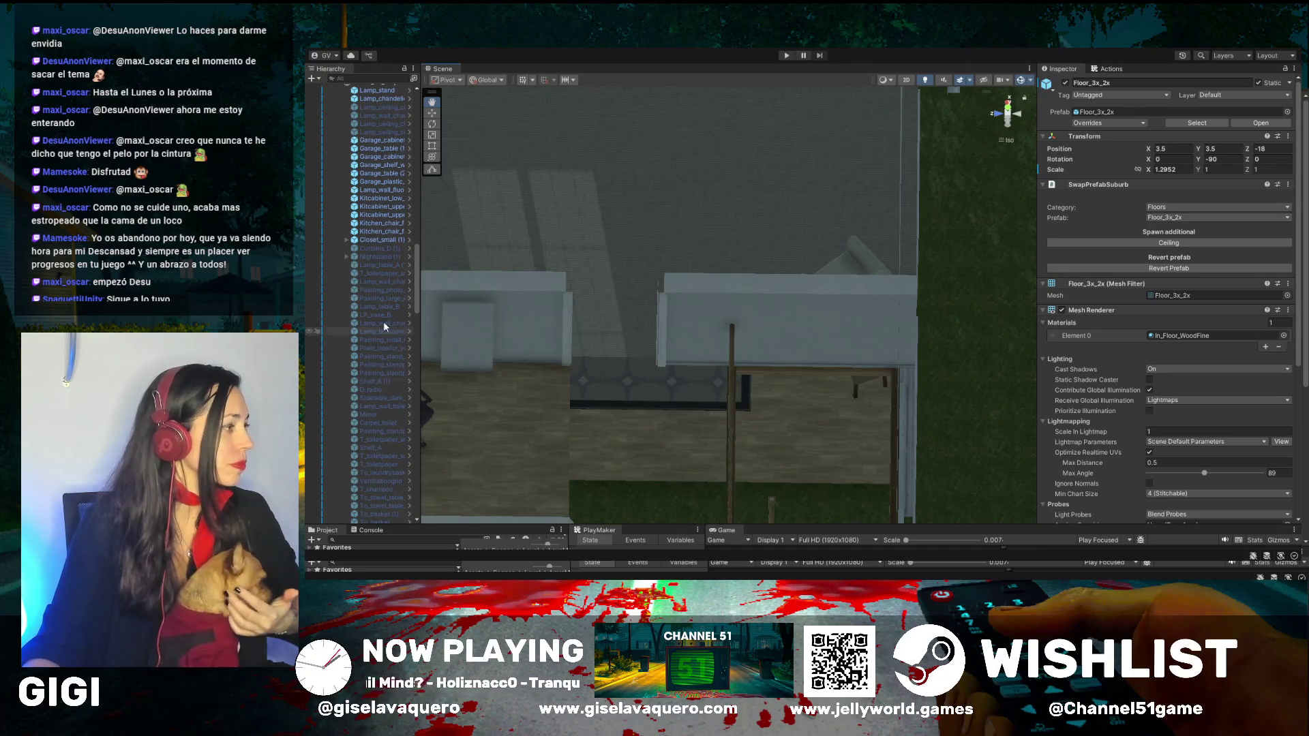
left_click(374, 248)
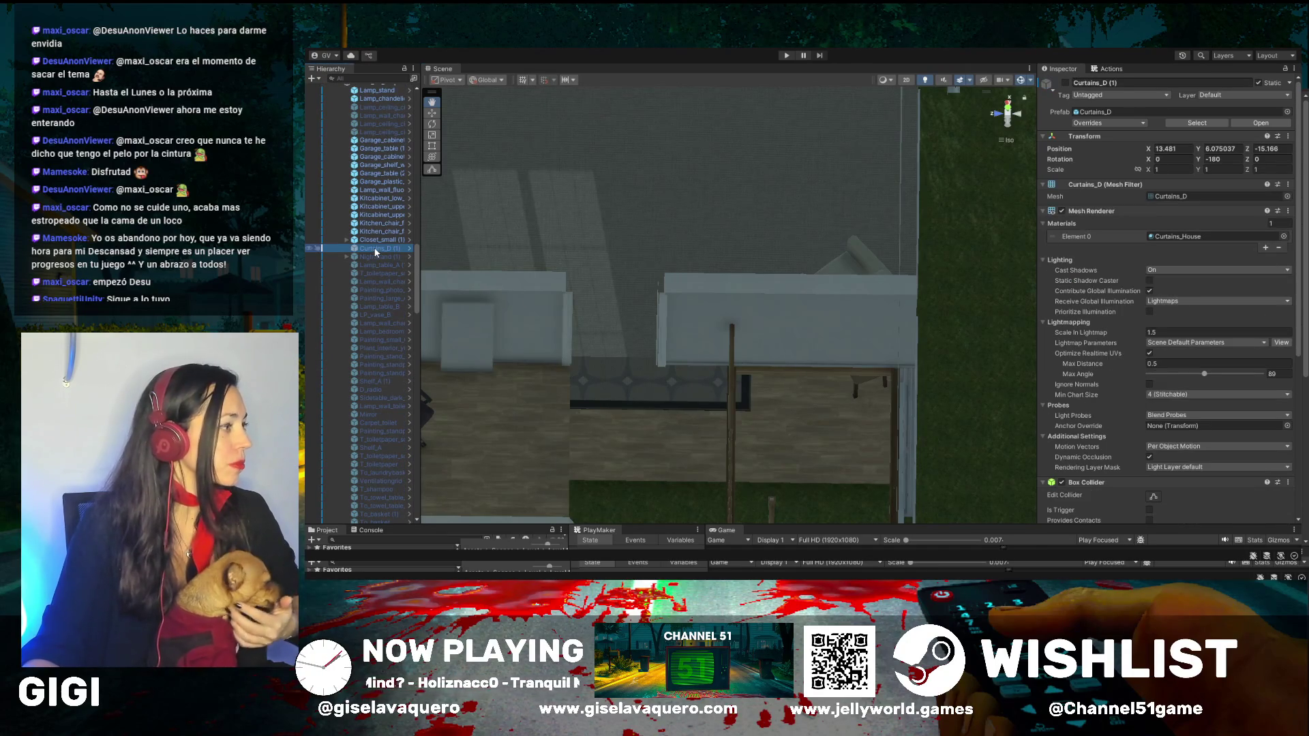
left_click(1065, 82)
scroll(638, 306, "down", 3)
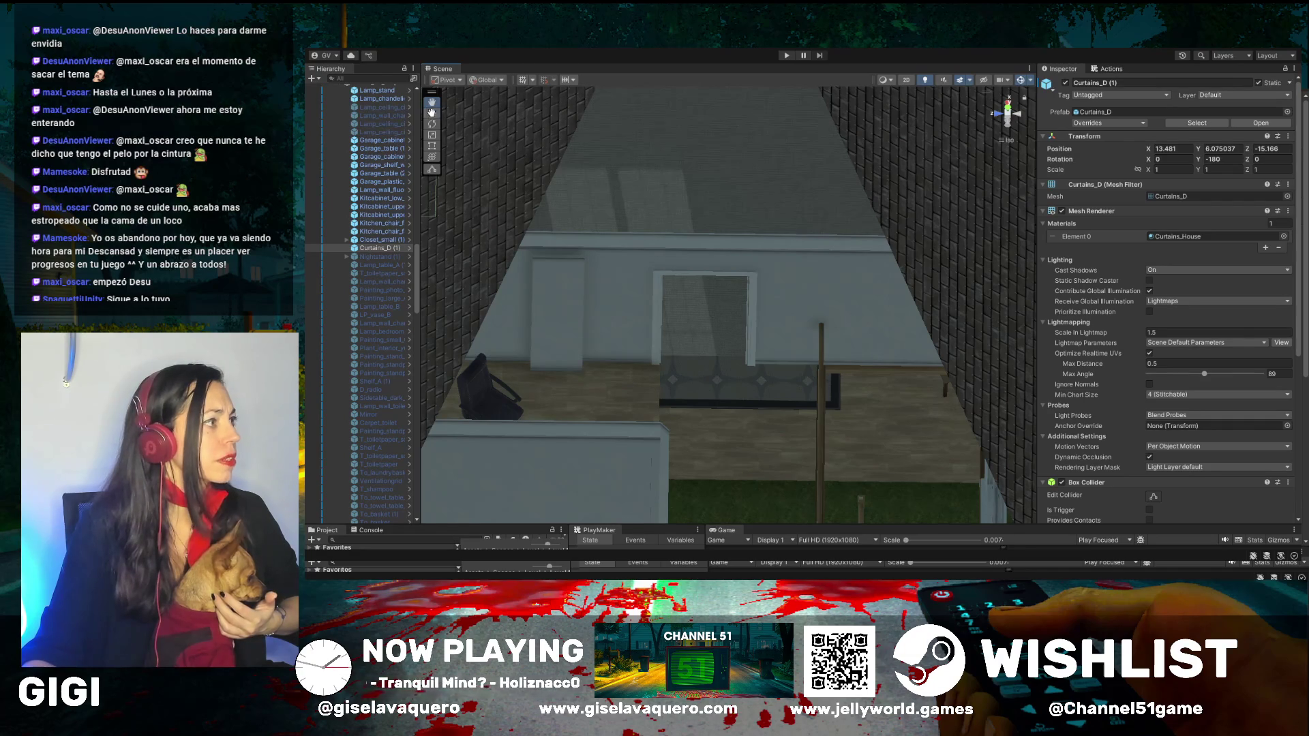
Step: Select the Floor_3x_5x (1) floor piece and expand the Porch and Doors groups
left_click(699, 195)
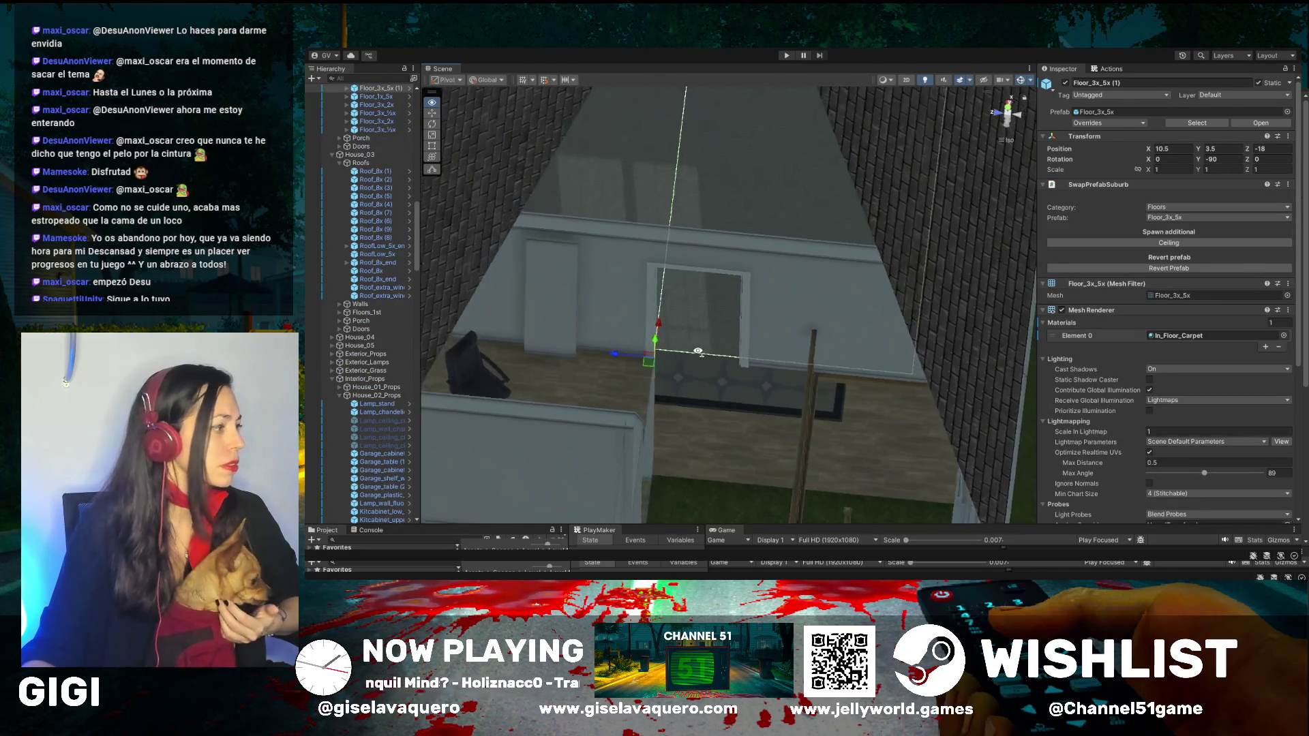
scroll(391, 327, "up", 15)
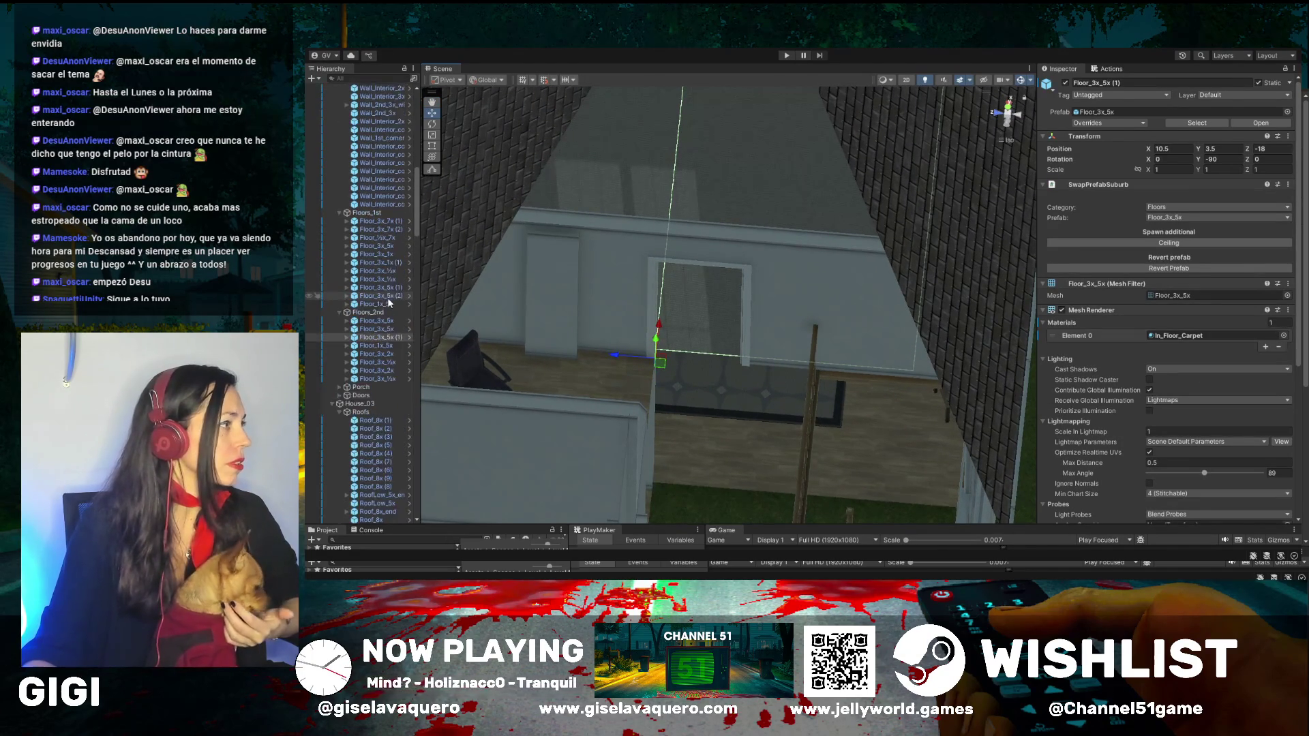
scroll(386, 302, "down", 10)
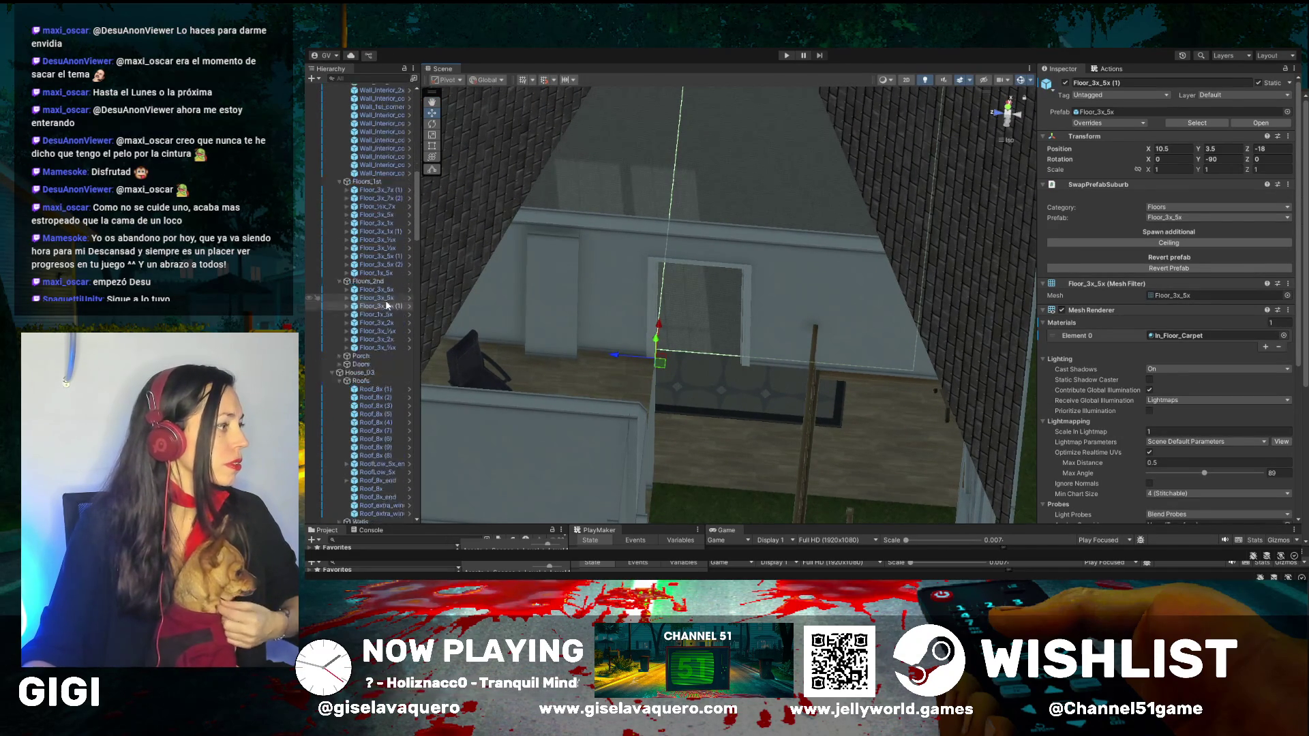
left_click(339, 294)
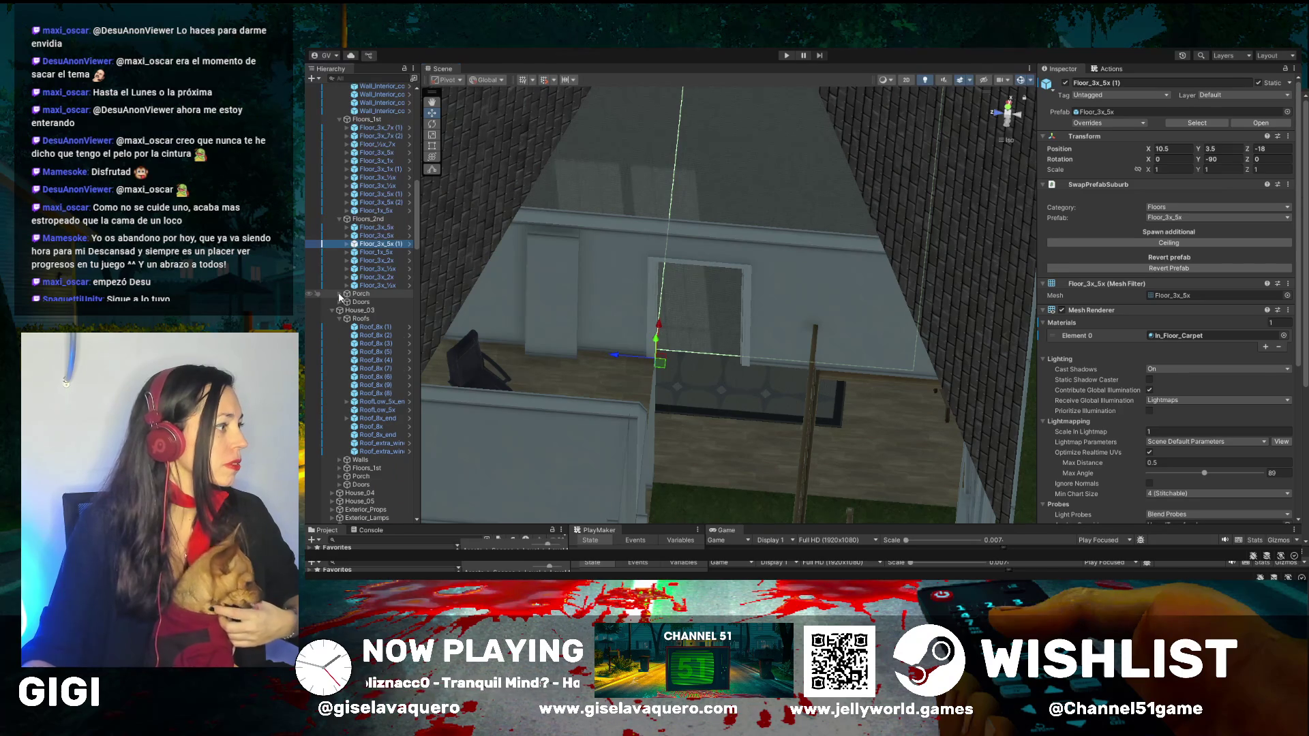
scroll(338, 300, "down", 5)
left_click(339, 313)
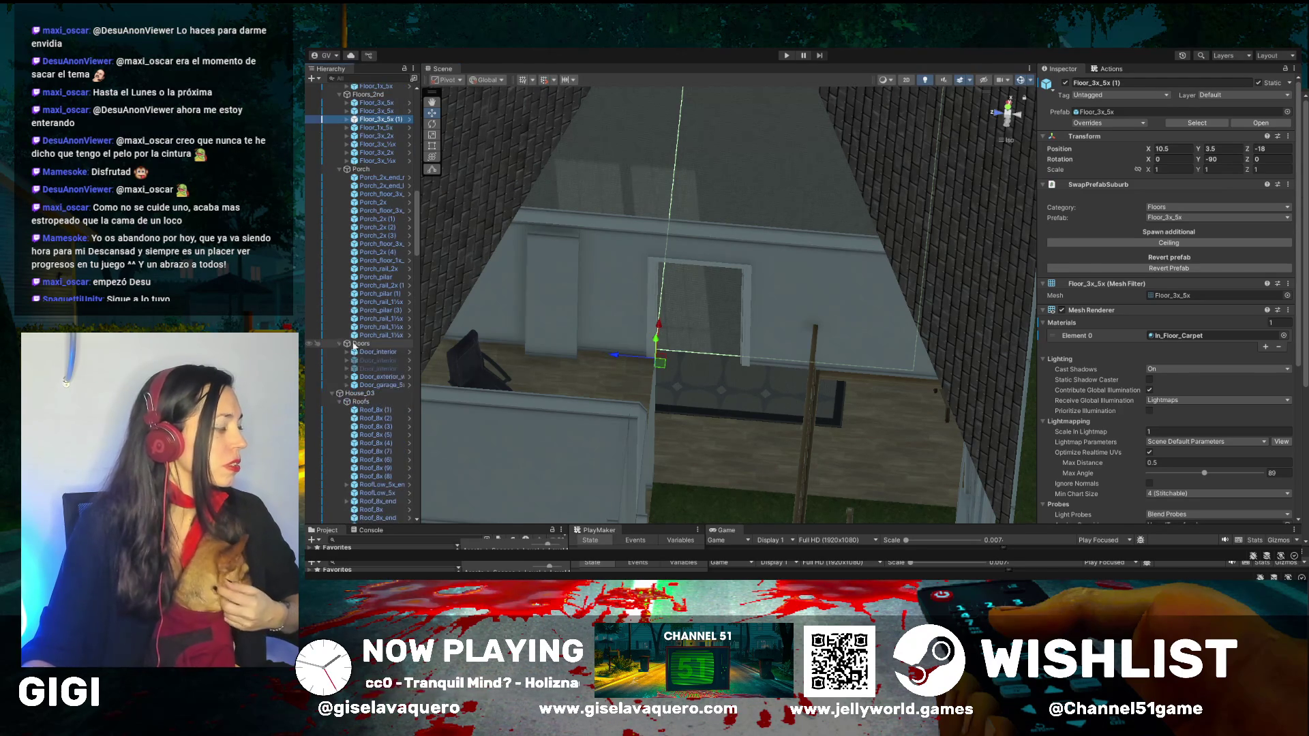
Step: Select the second and third interior doors and enable both
left_click(379, 330)
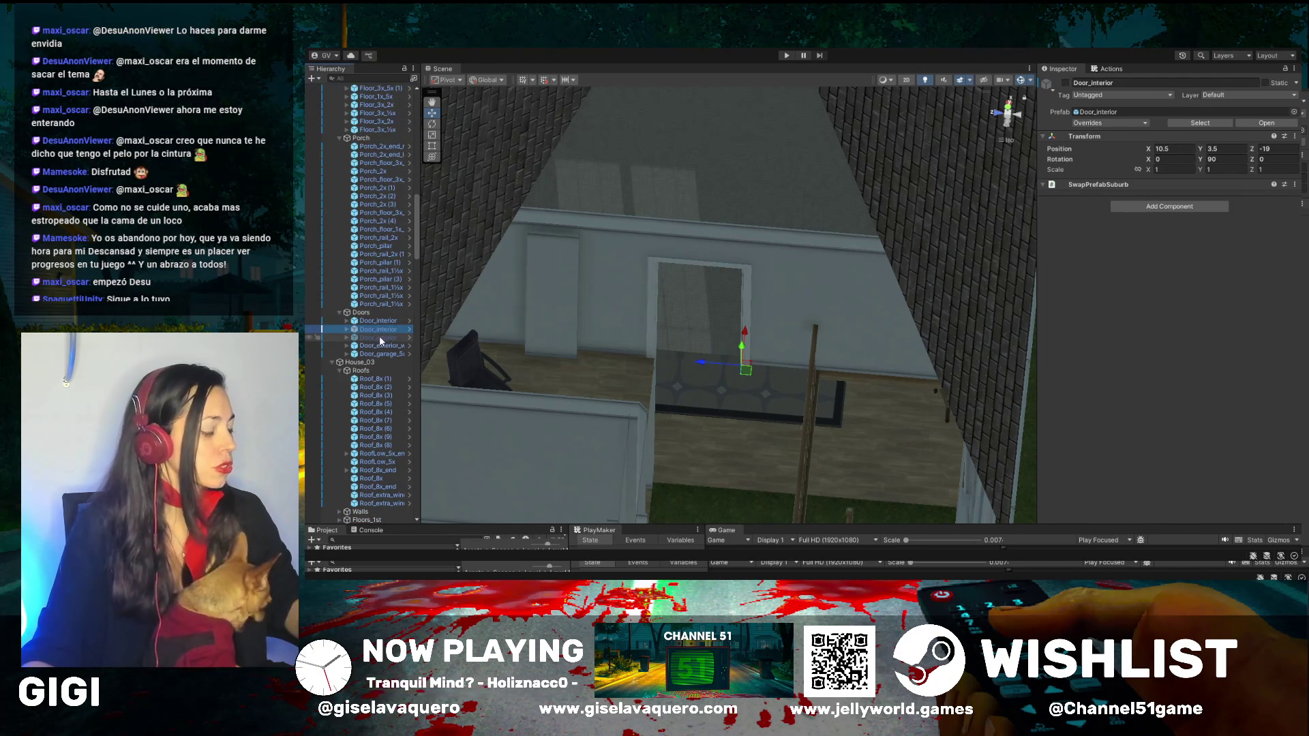
left_click(379, 337, "ctrl")
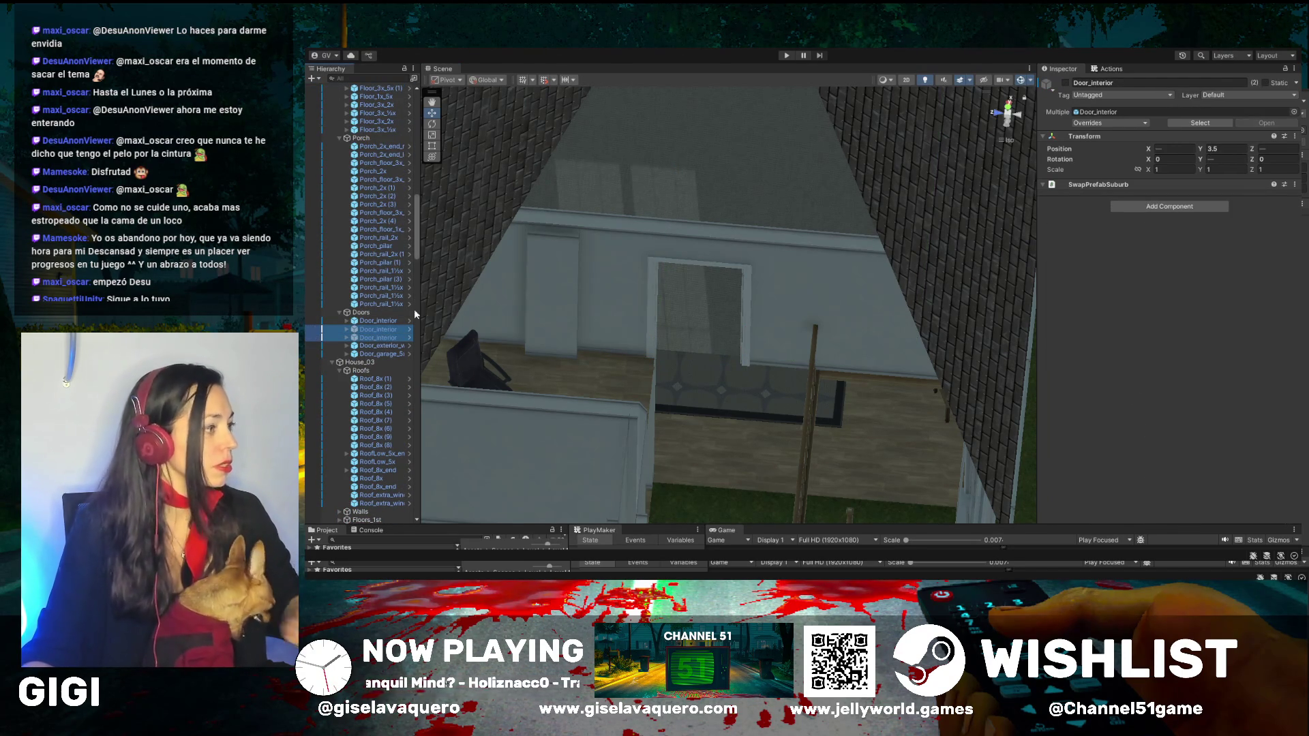
left_click(1067, 83)
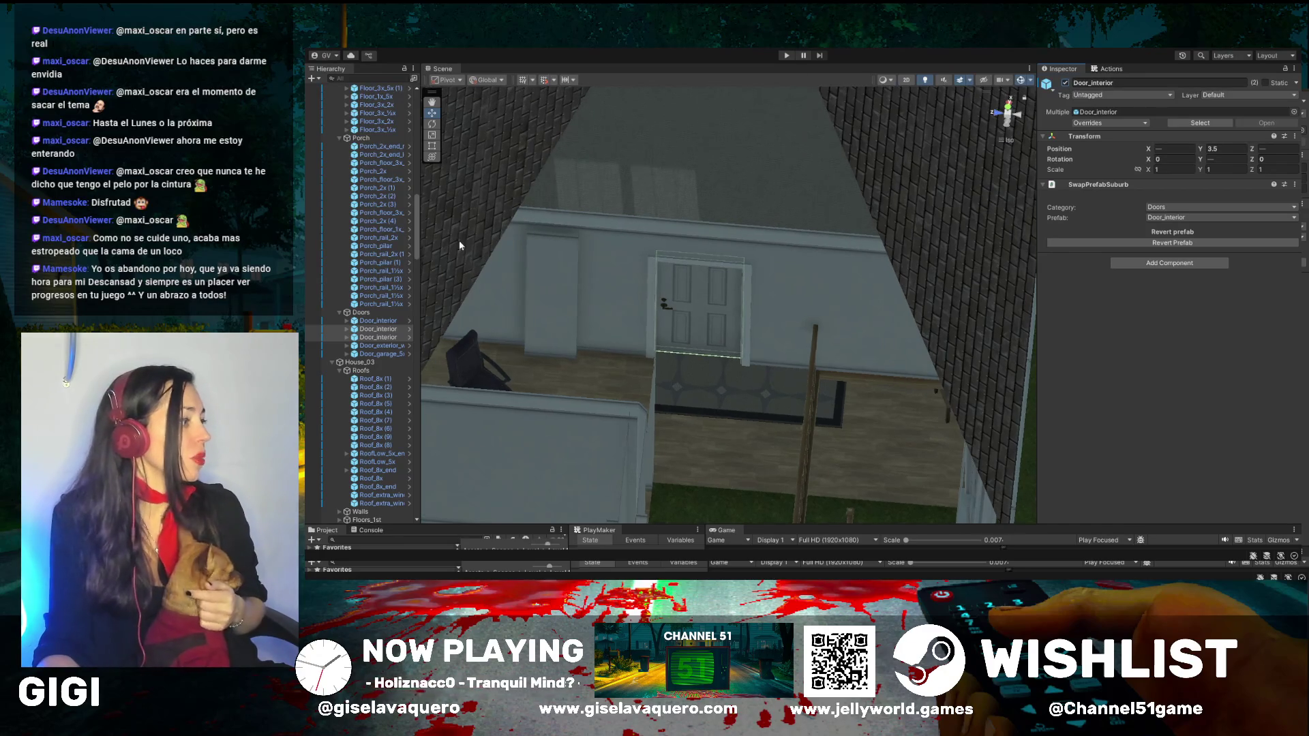
Step: Expand the Walls, Floors_1st and Porch groups in the Hierarchy
scroll(392, 279, "down", 3)
scroll(391, 279, "down", 3)
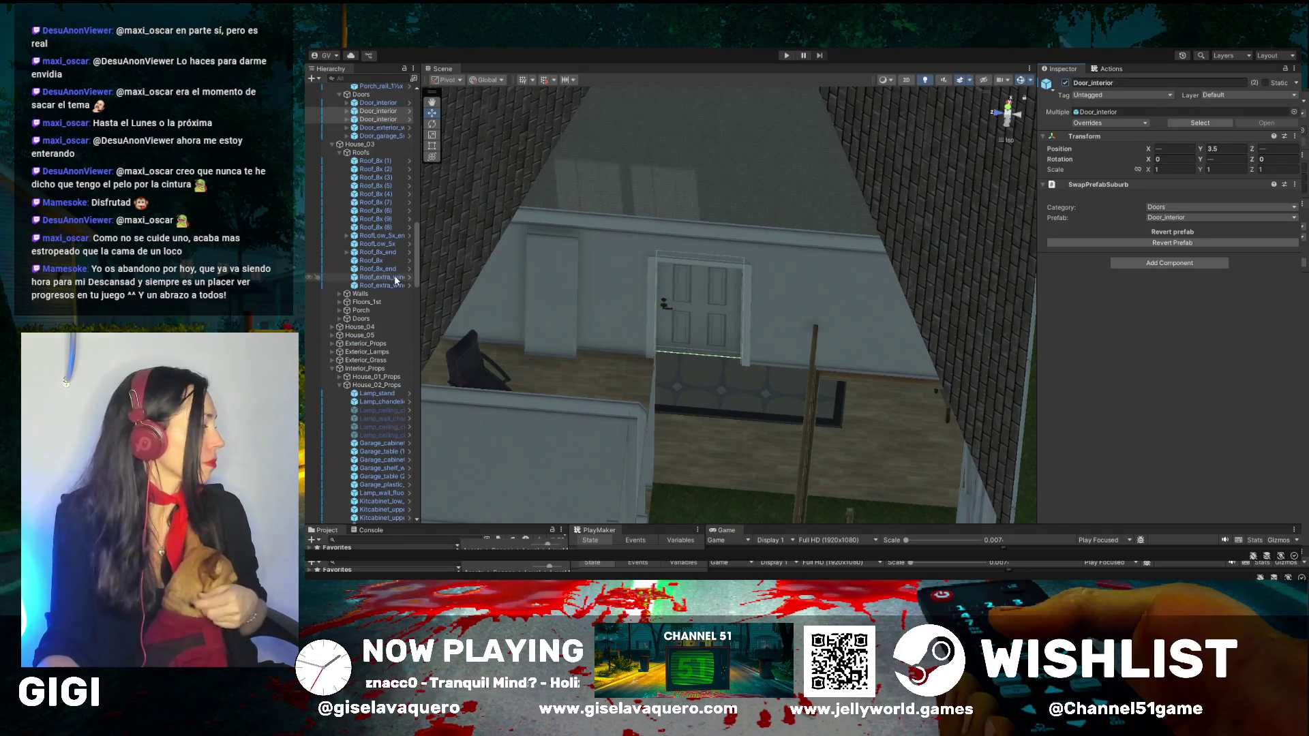
left_click(339, 293)
scroll(338, 293, "down", 10)
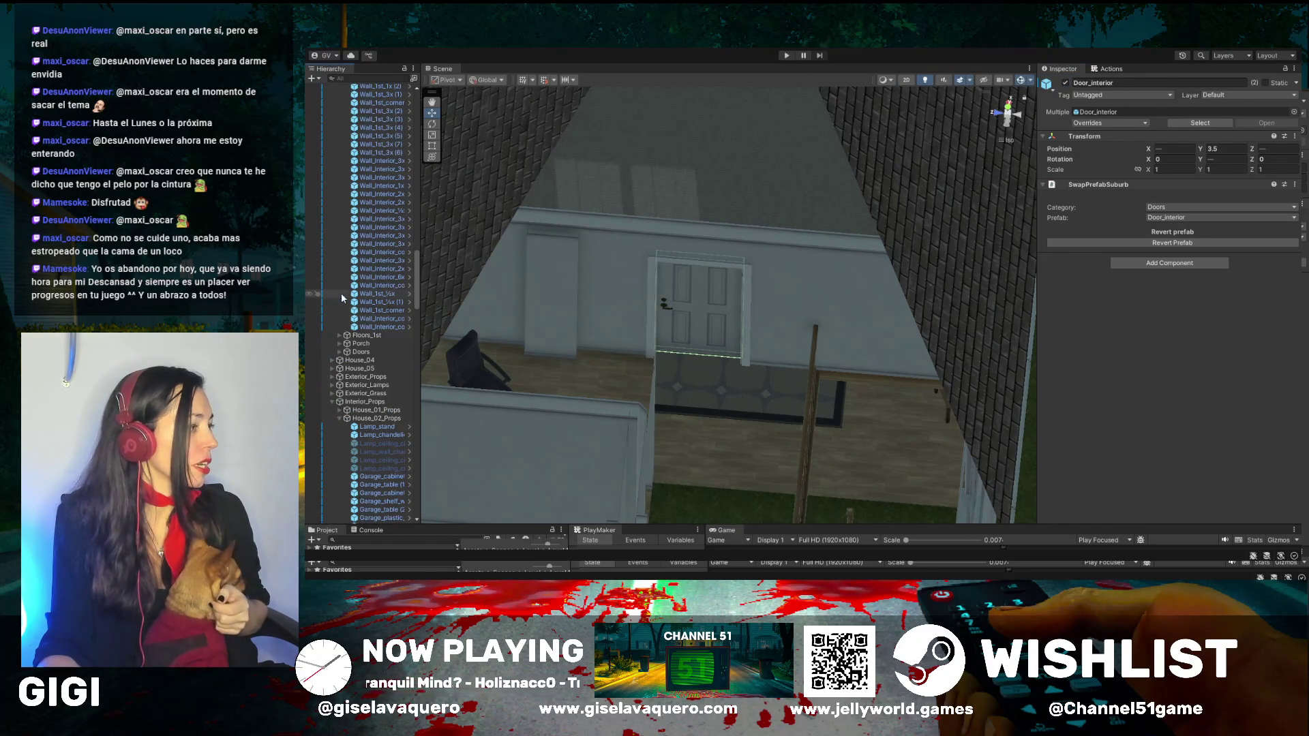
left_click(339, 335)
scroll(345, 327, "down", 5)
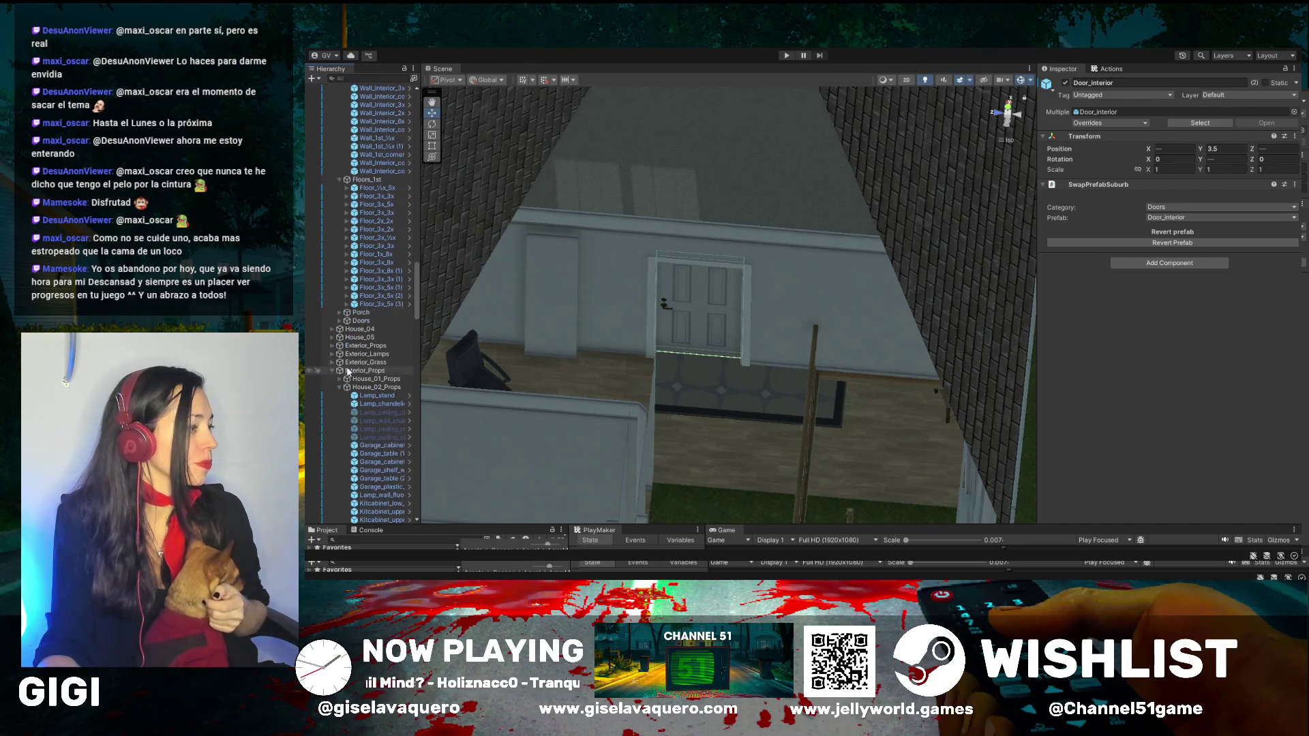
left_click(339, 313)
scroll(366, 272, "down", 5)
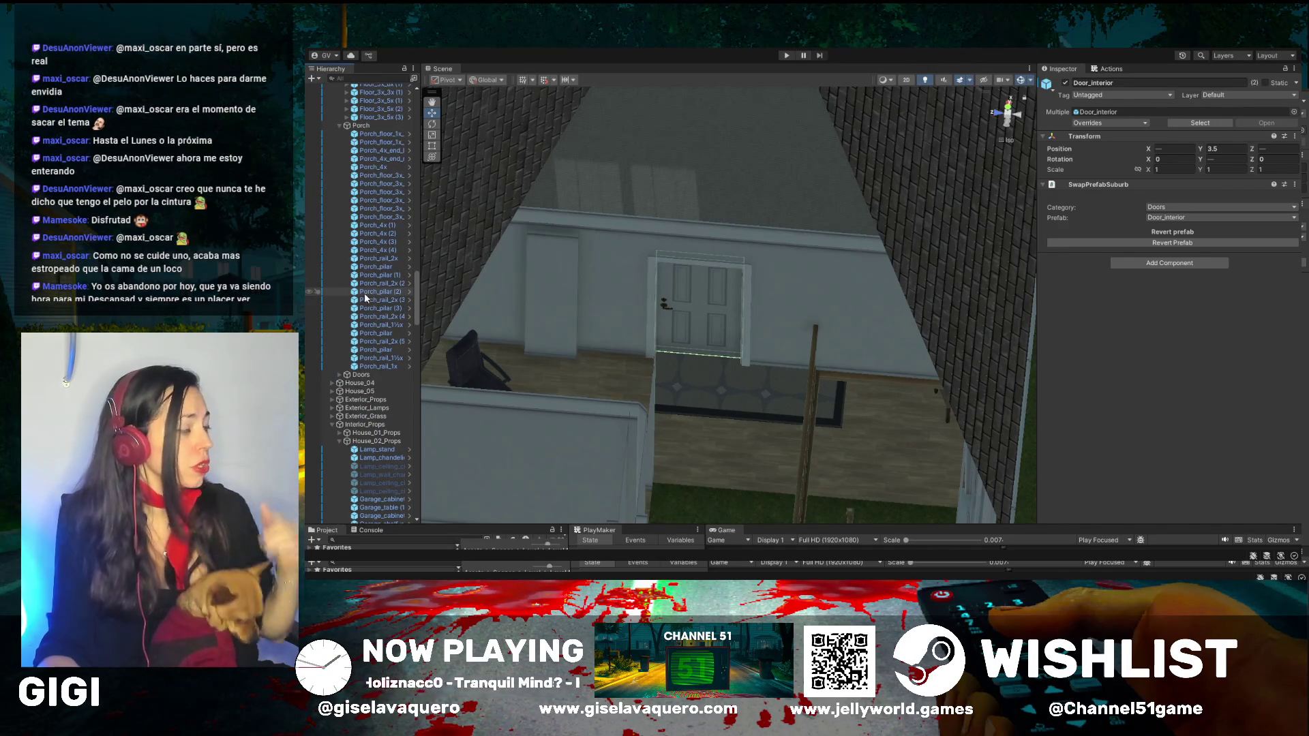
scroll(364, 292, "down", 3)
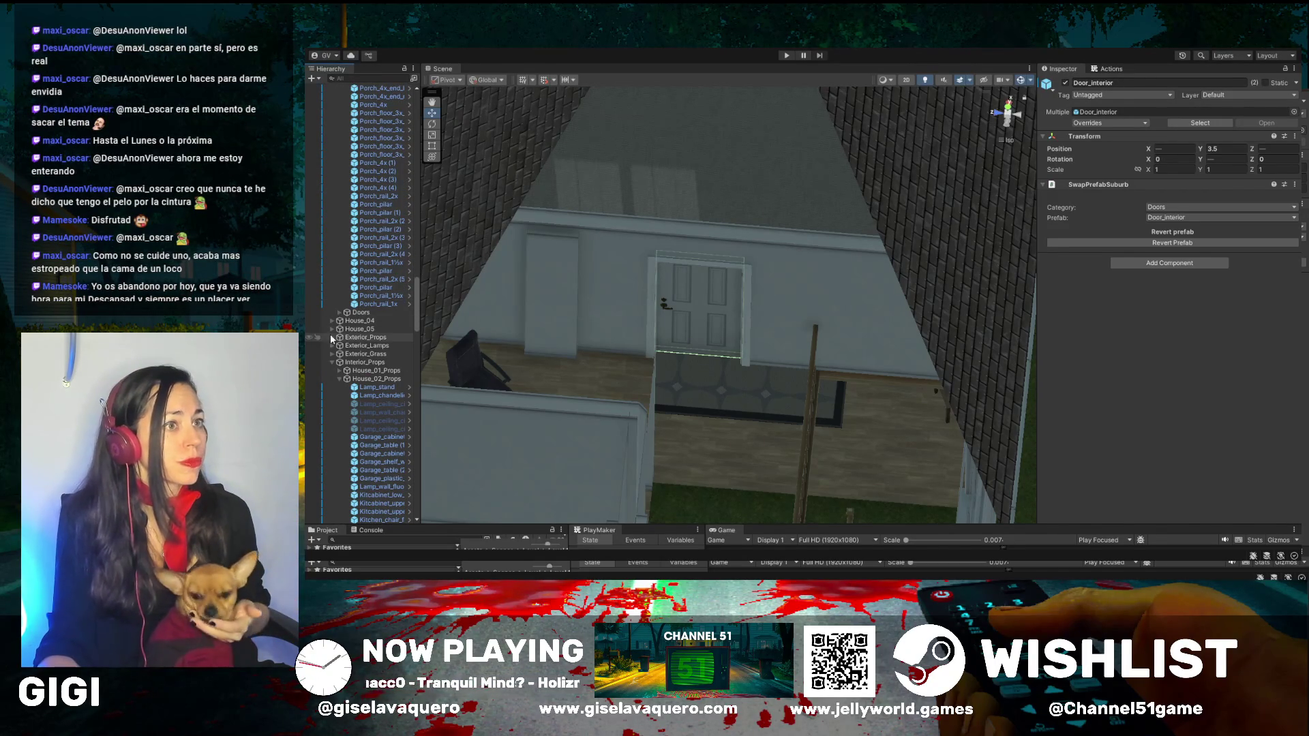
Step: Select the Doors group, then expand House_04 and House_05 in the Hierarchy
left_click(336, 315)
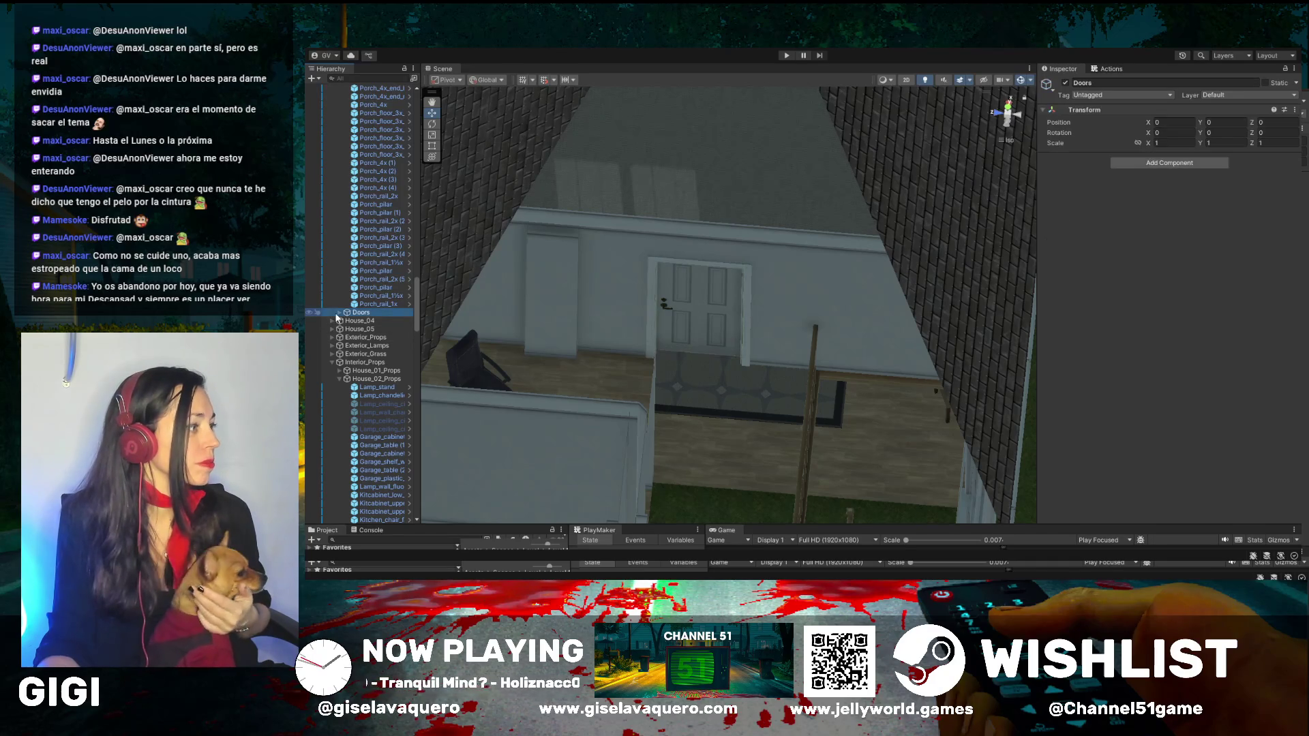
left_click(339, 314)
left_click(339, 314)
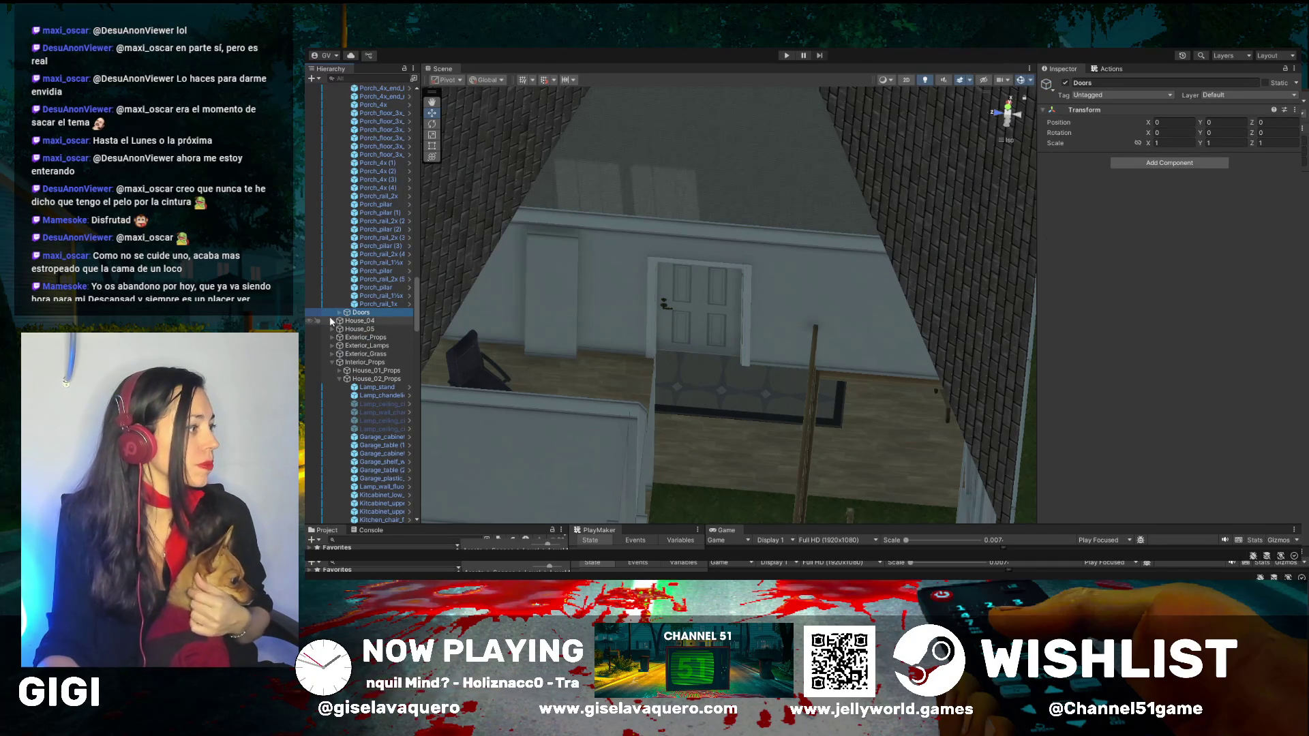
left_click(332, 320)
scroll(334, 337, "down", 1)
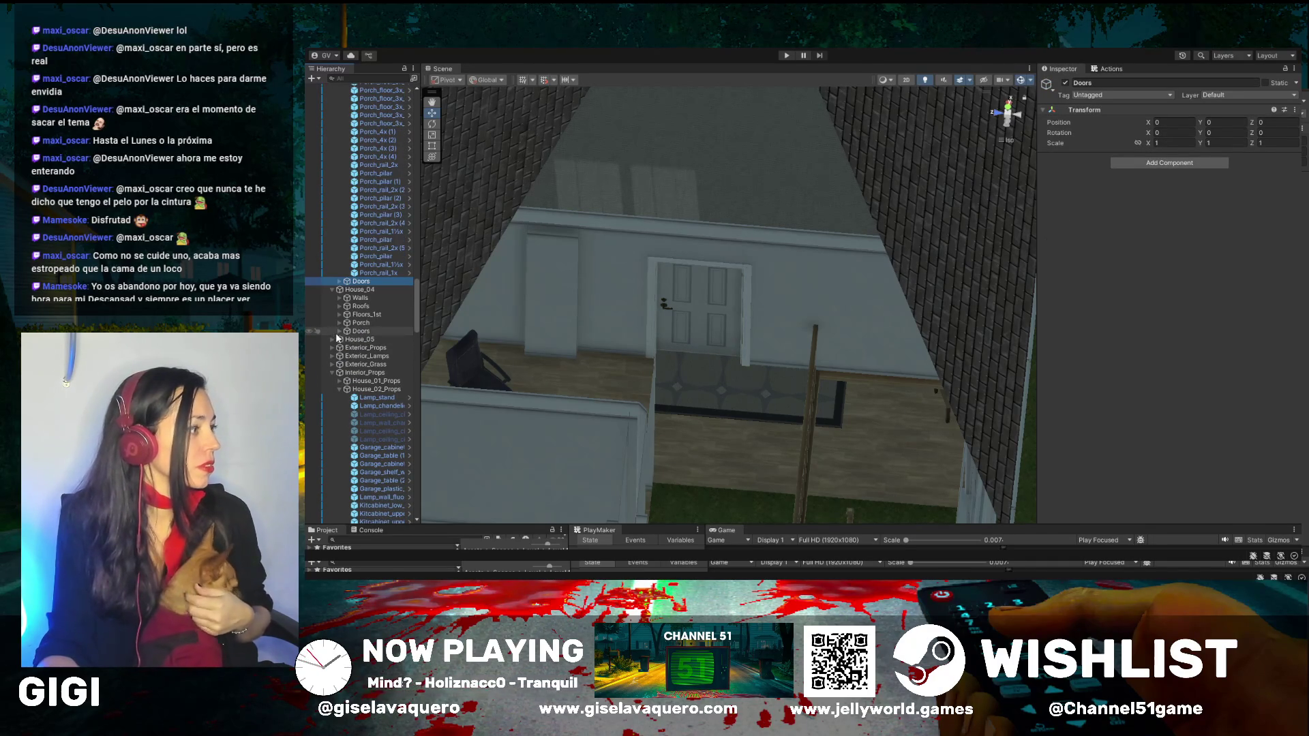
scroll(335, 346, "down", 1)
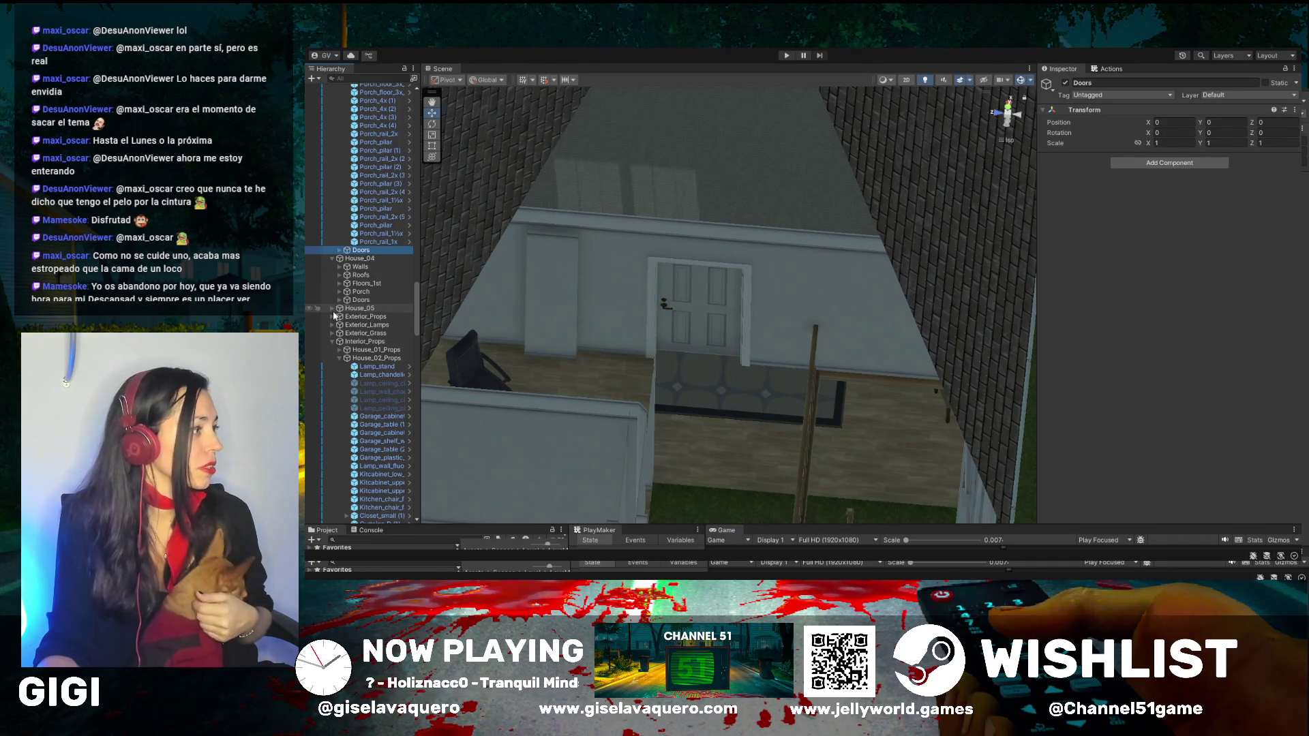
left_click(332, 308)
scroll(334, 308, "down", 2)
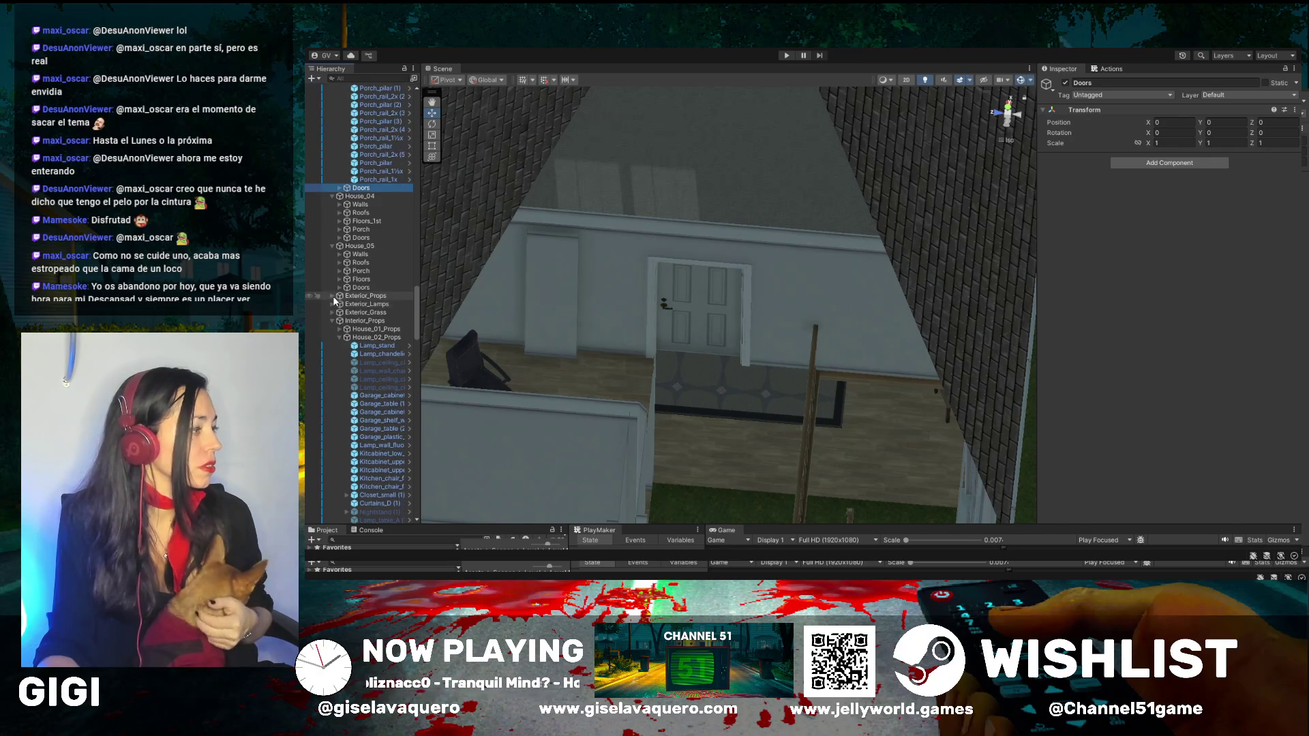
Step: Expand Exterior_Props and select the Stairs_main_R staircase inside the house
left_click(334, 297)
scroll(344, 303, "down", 3)
scroll(349, 305, "down", 3)
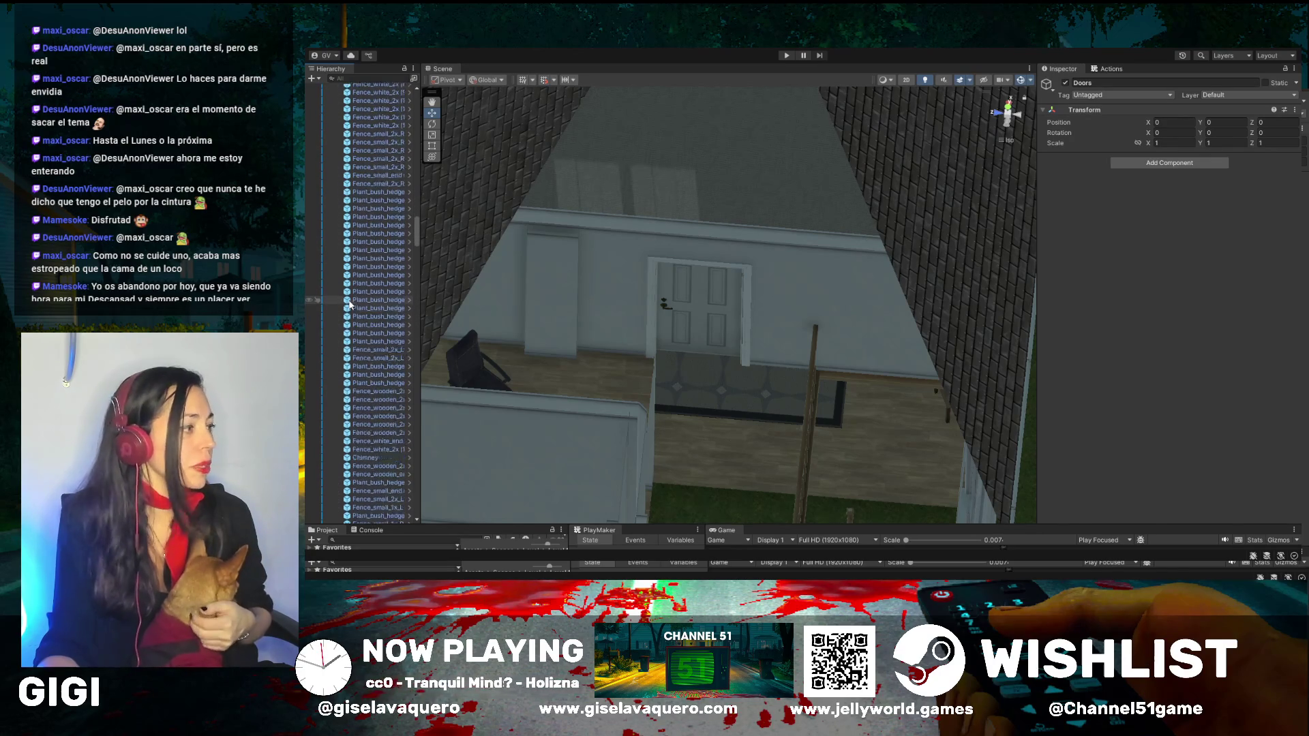
scroll(349, 305, "down", 10)
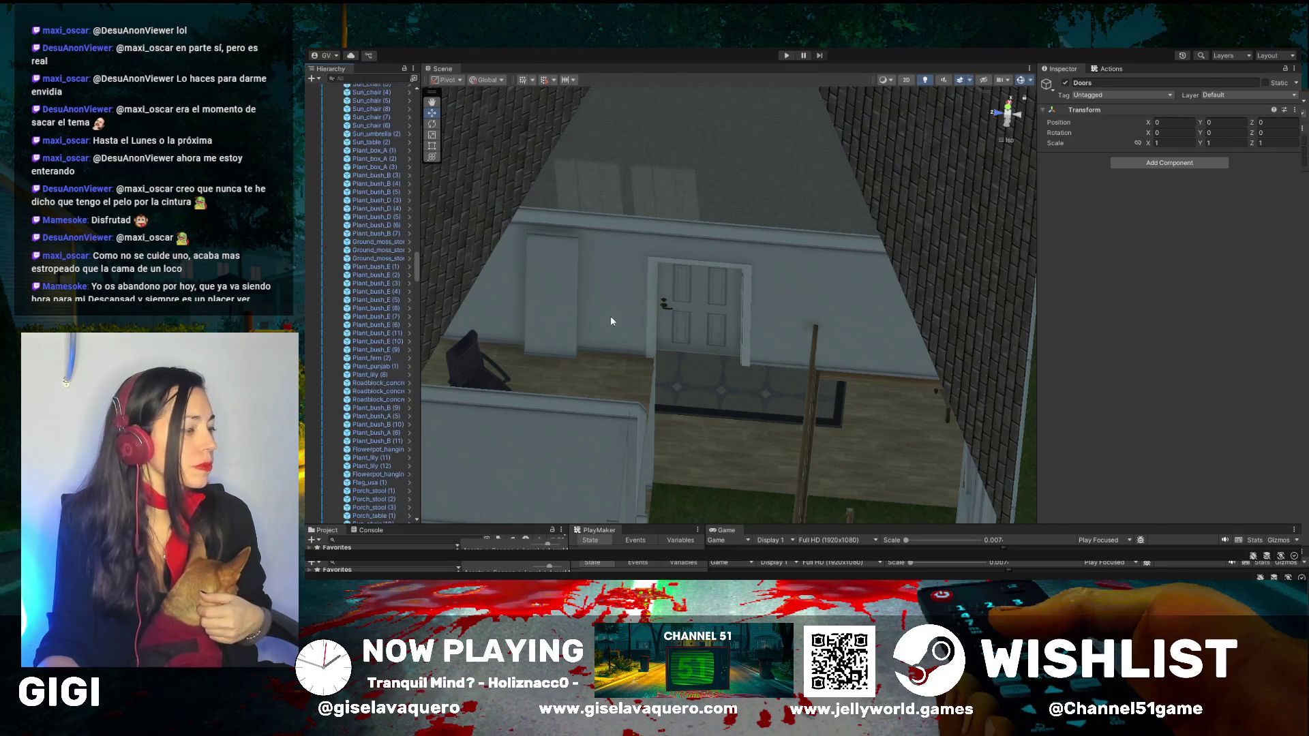
left_click_drag(611, 317, 623, 172)
left_click(857, 323)
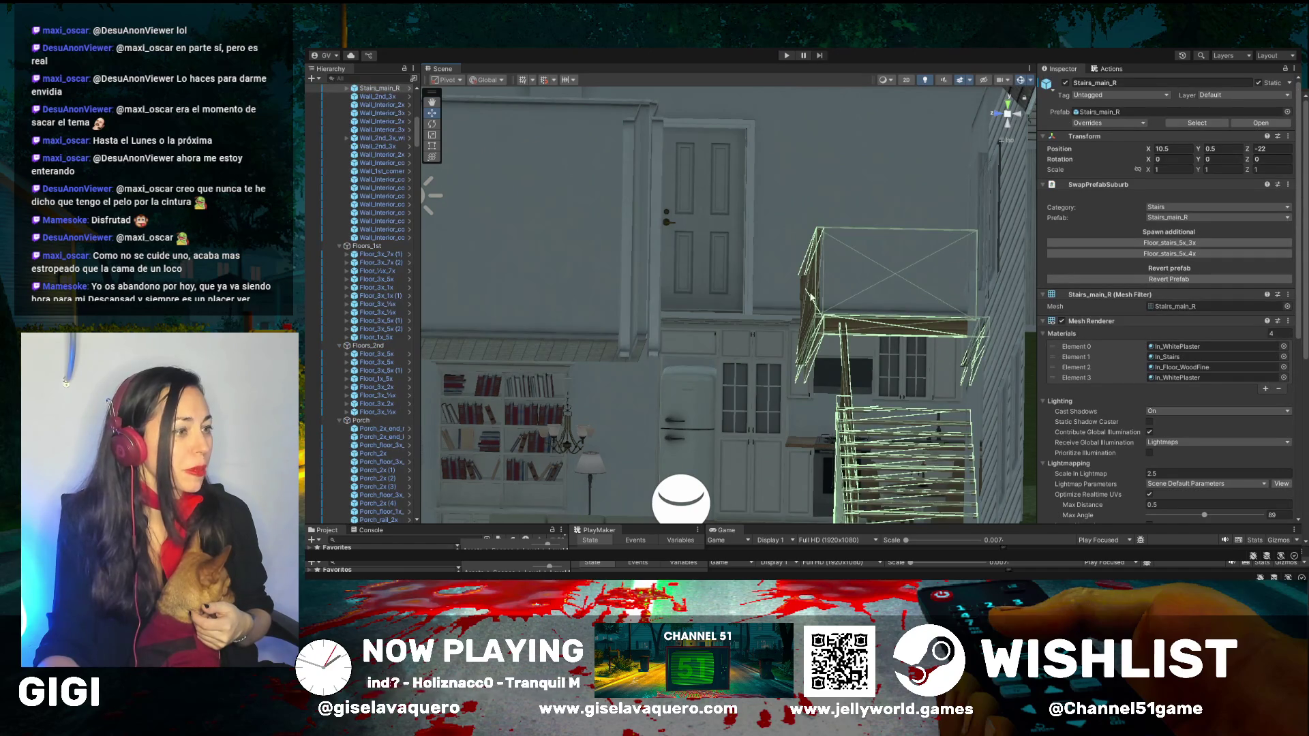
Step: Expand Stairs_main_R and enable its Floor_stairs_5x_4x floor piece
left_click_drag(811, 295, 784, 287)
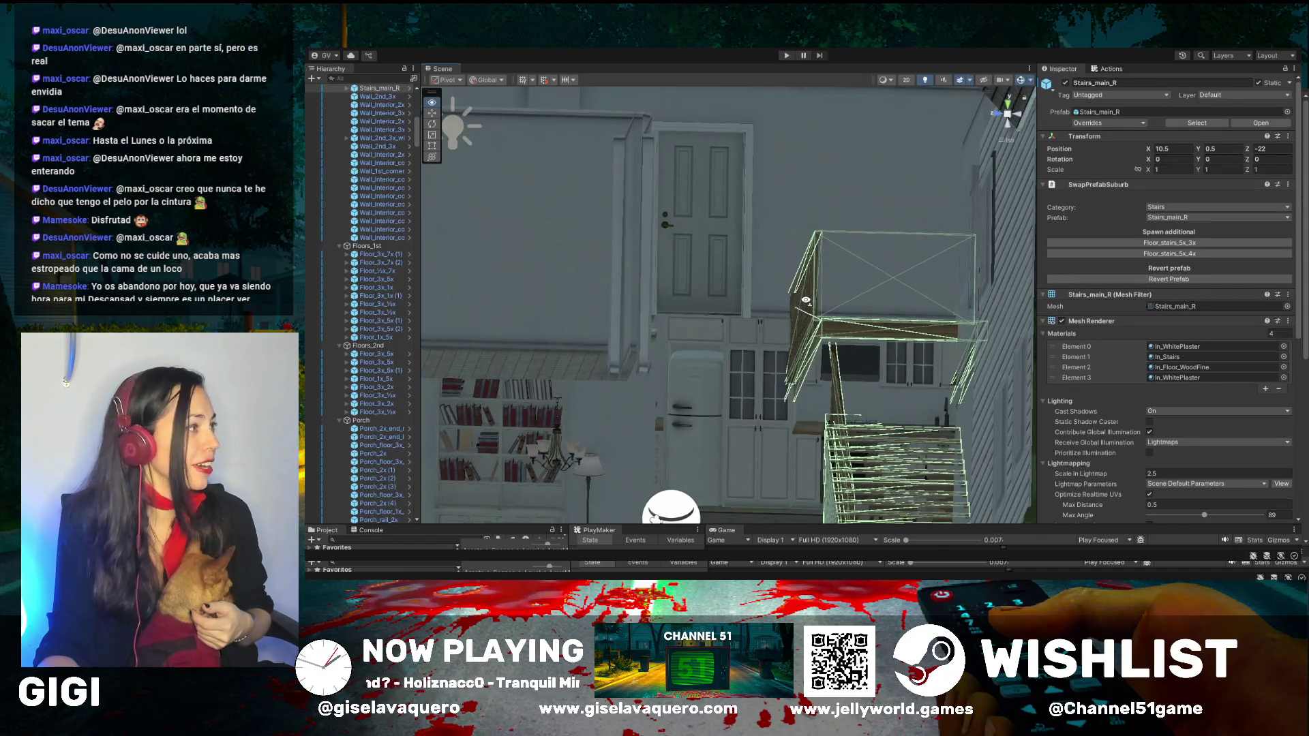
left_click(347, 89)
left_click(368, 97)
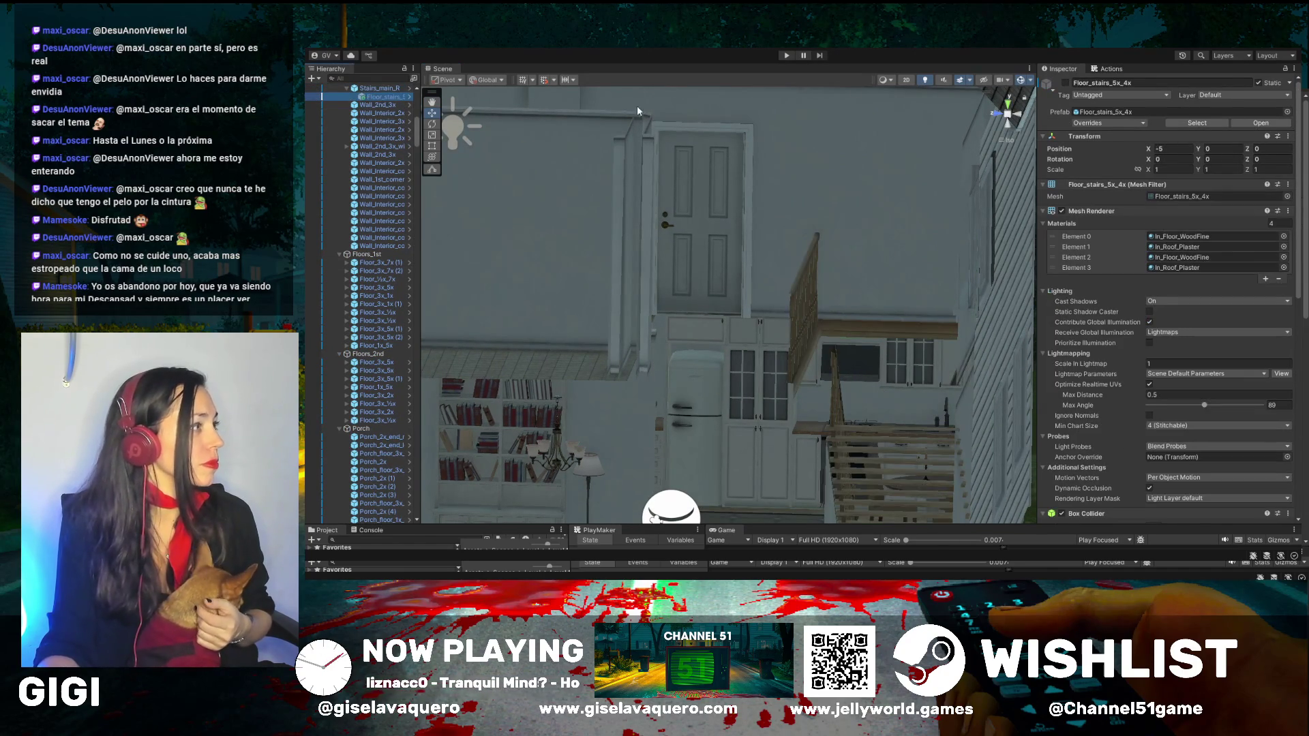
left_click(1066, 82)
Step: Orbit around the house to check the new stairs floor from above and the front
mouse_move(784, 274)
left_mouse_down()
mouse_move(824, 330)
mouse_move(730, 400)
mouse_move(593, 413)
left_mouse_up()
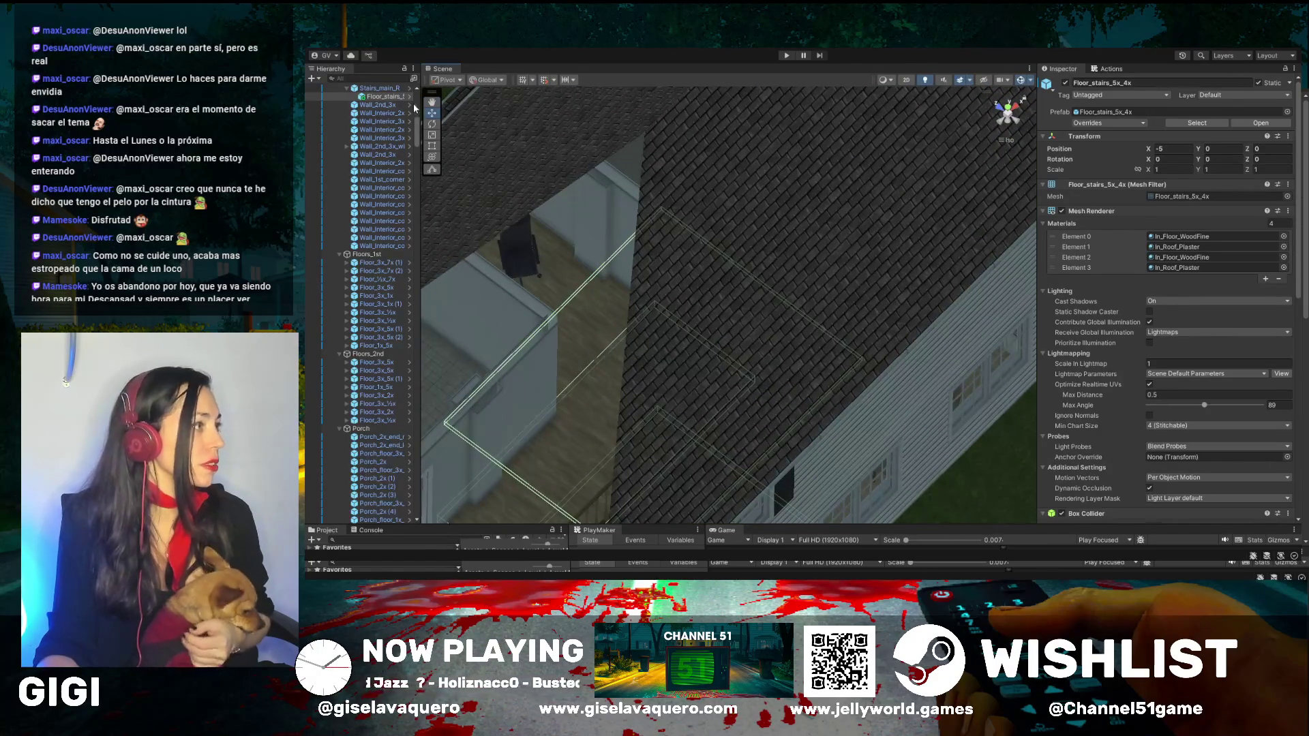
mouse_move(514, 309)
left_mouse_down()
mouse_move(776, 369)
mouse_move(859, 312)
left_mouse_up()
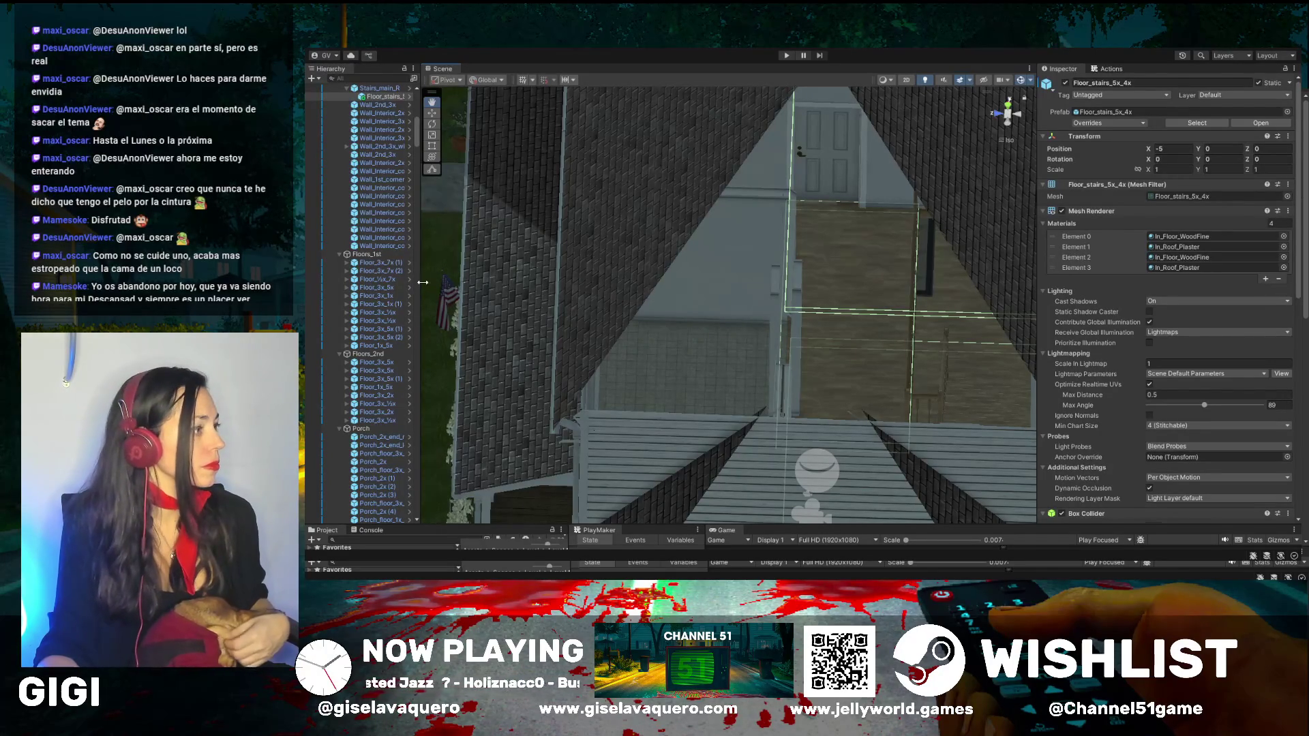
left_click_drag(422, 282, 466, 280)
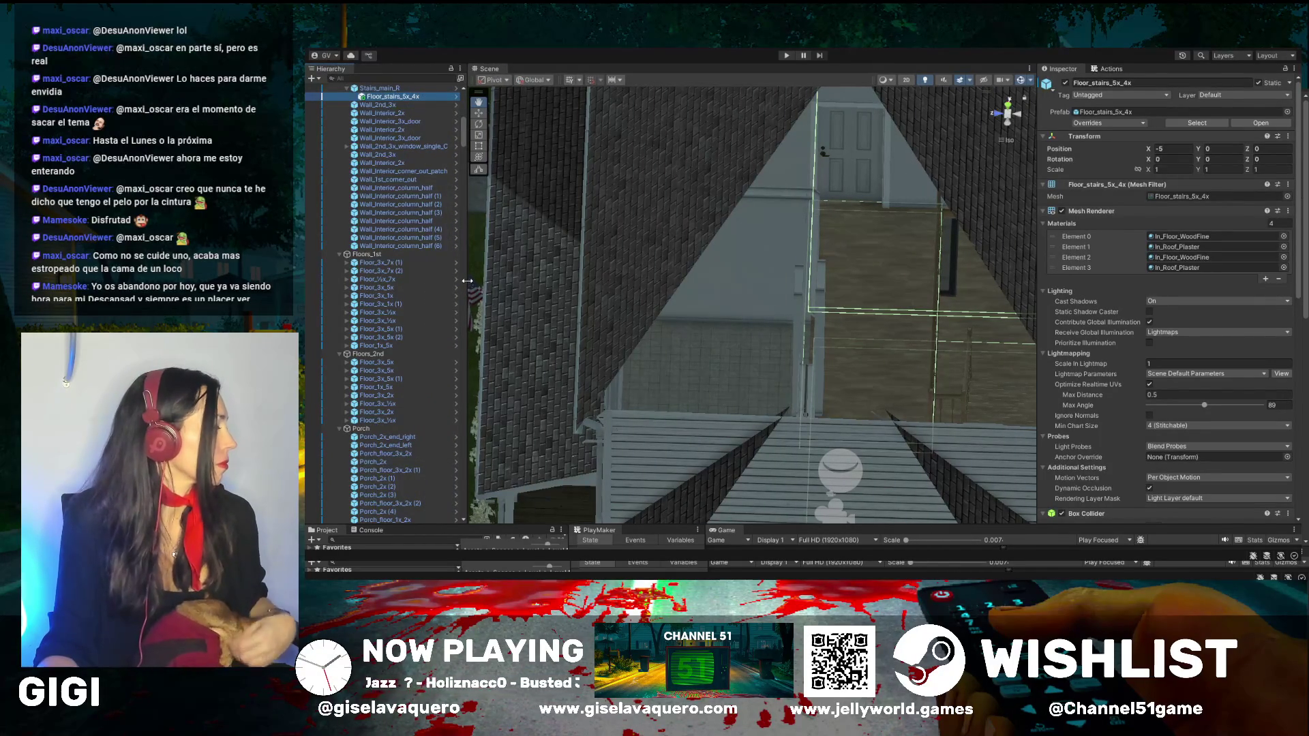
left_click_drag(609, 315, 689, 214)
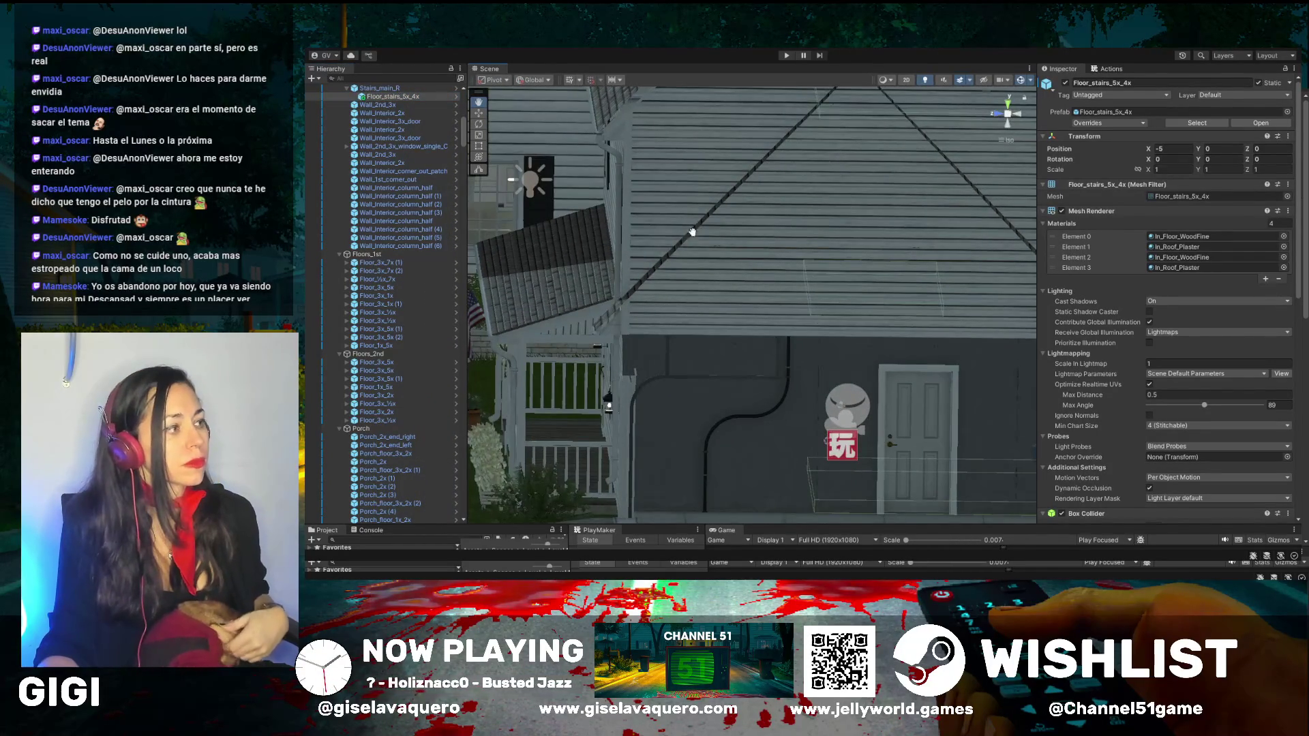
left_click_drag(710, 285, 904, 287)
scroll(906, 286, "up", 5)
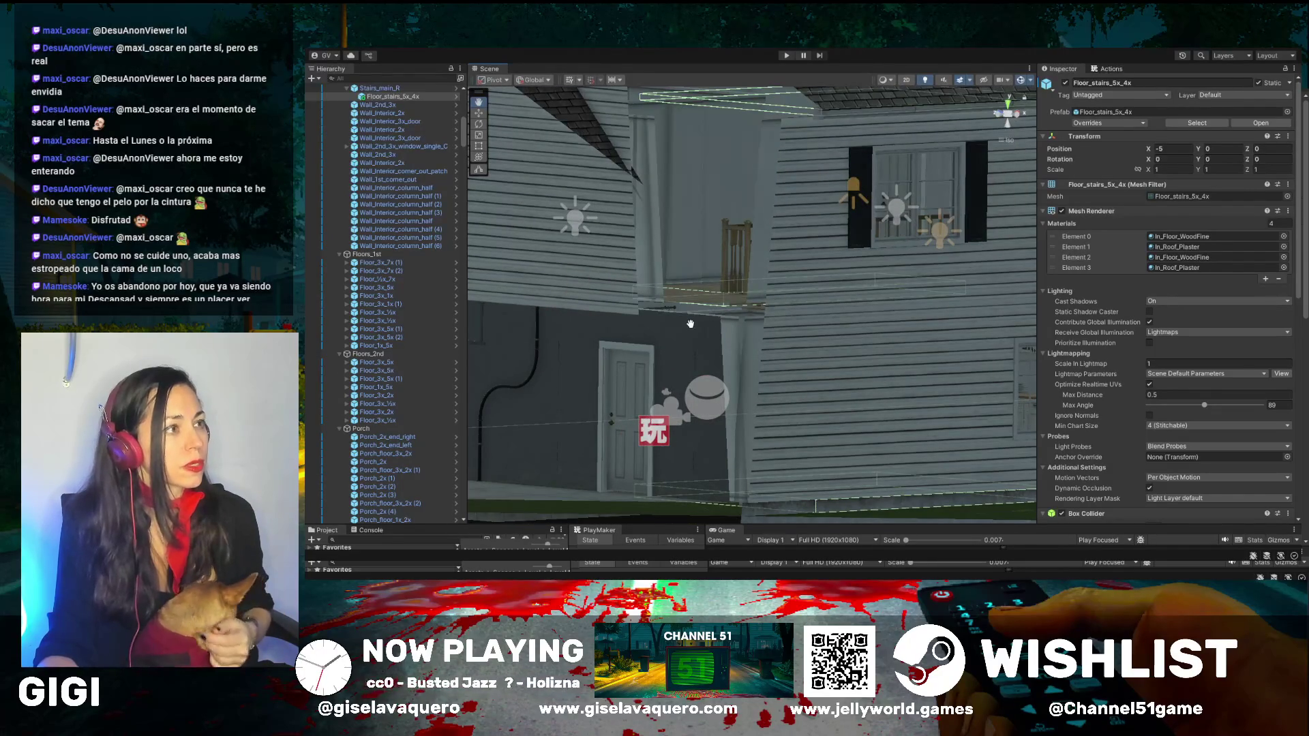
scroll(680, 323, "down", 8)
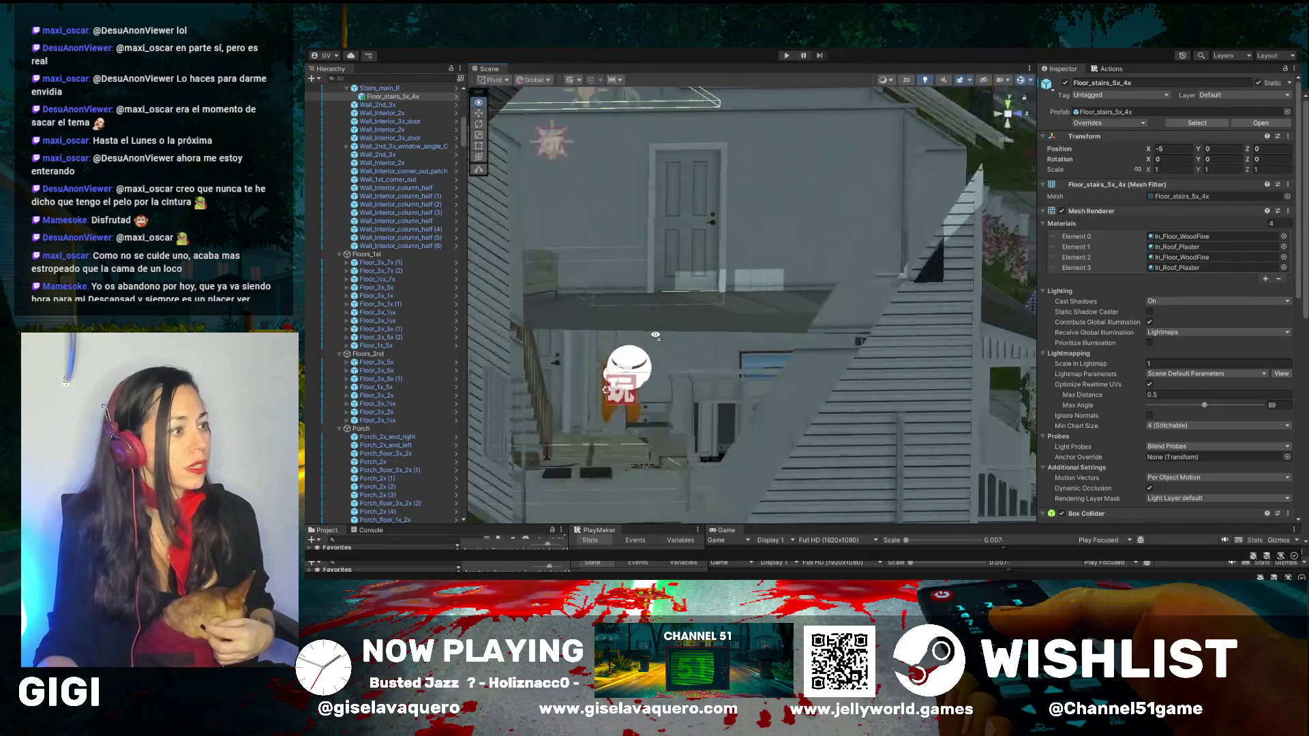
left_click_drag(662, 350, 580, 348)
scroll(393, 188, "up", 10)
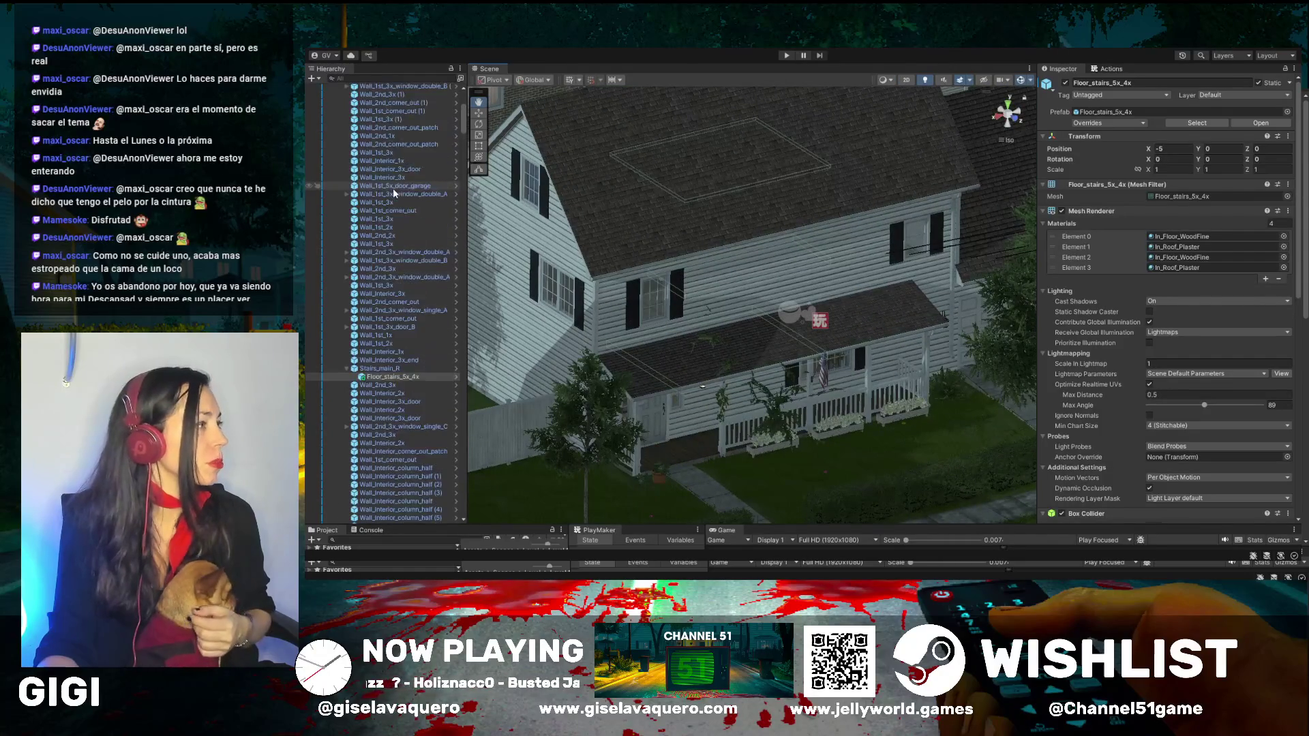
Step: Collapse the House_02 and House_03 groups at the top of the Hierarchy
scroll(393, 188, "up", 5)
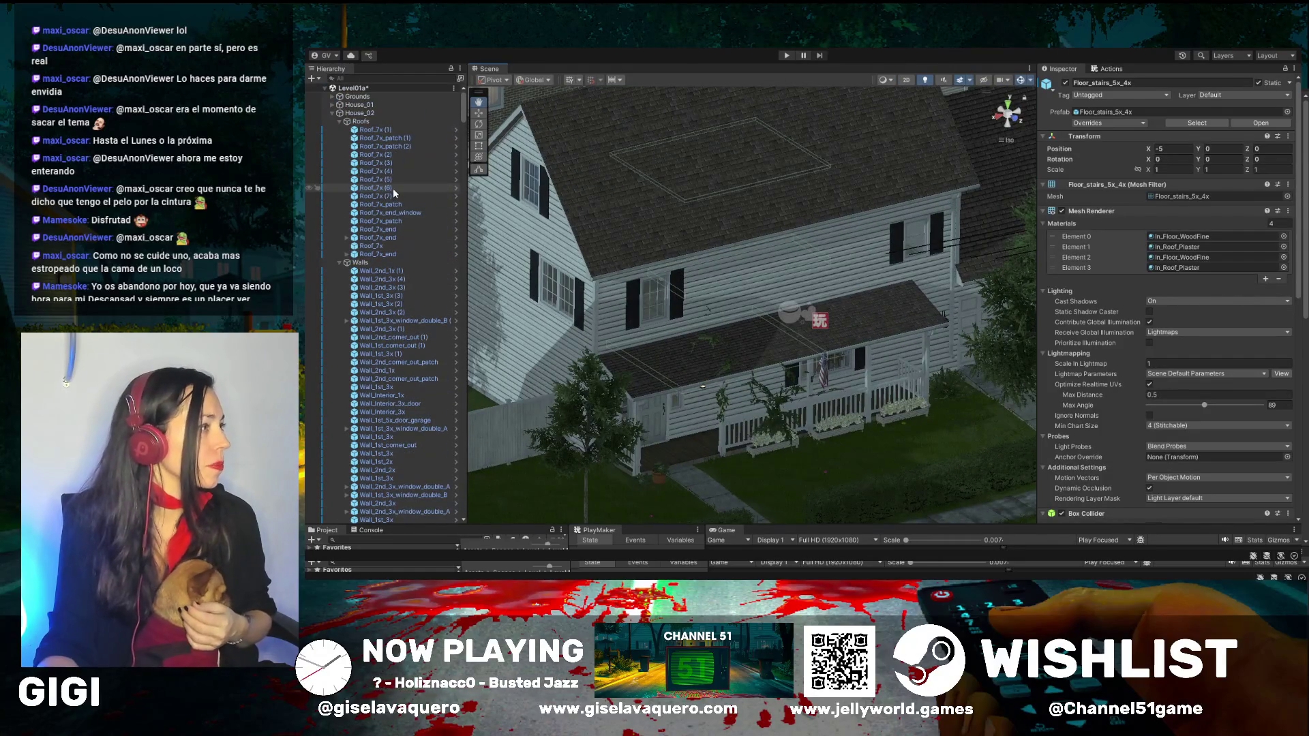
left_click(333, 112)
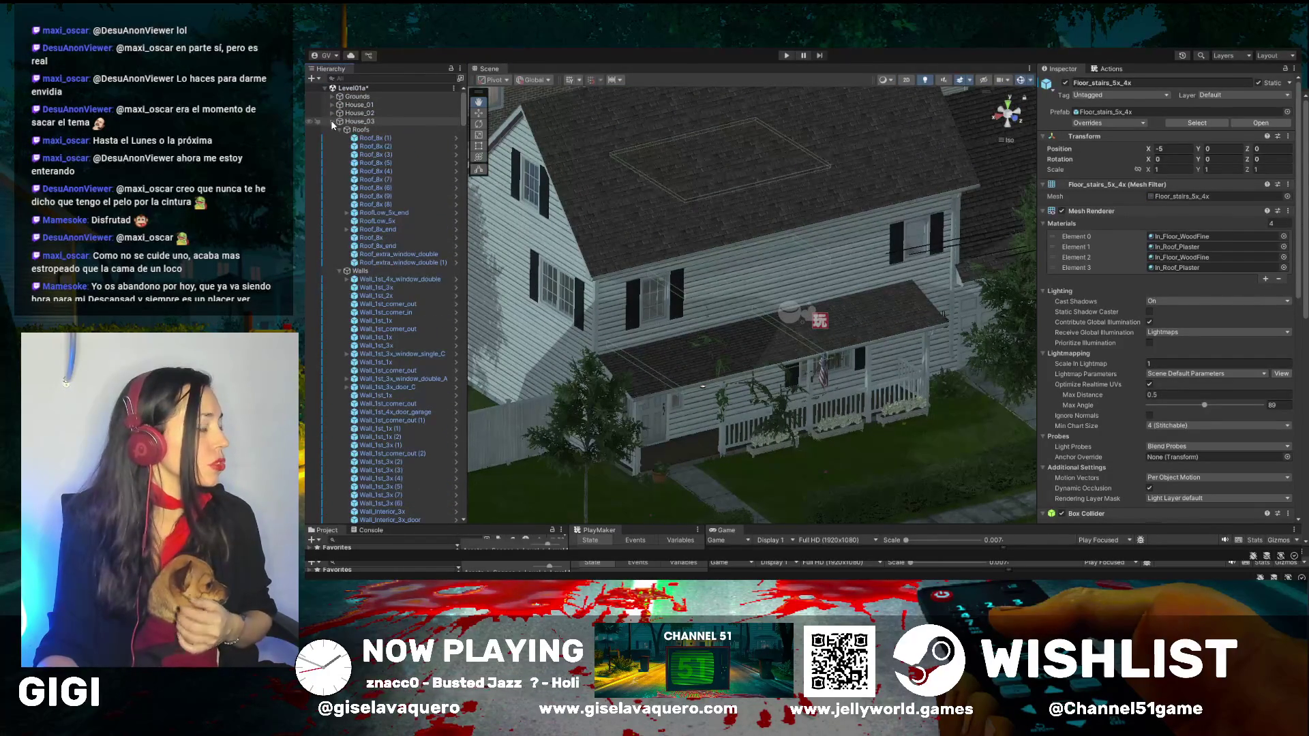
left_click(332, 122)
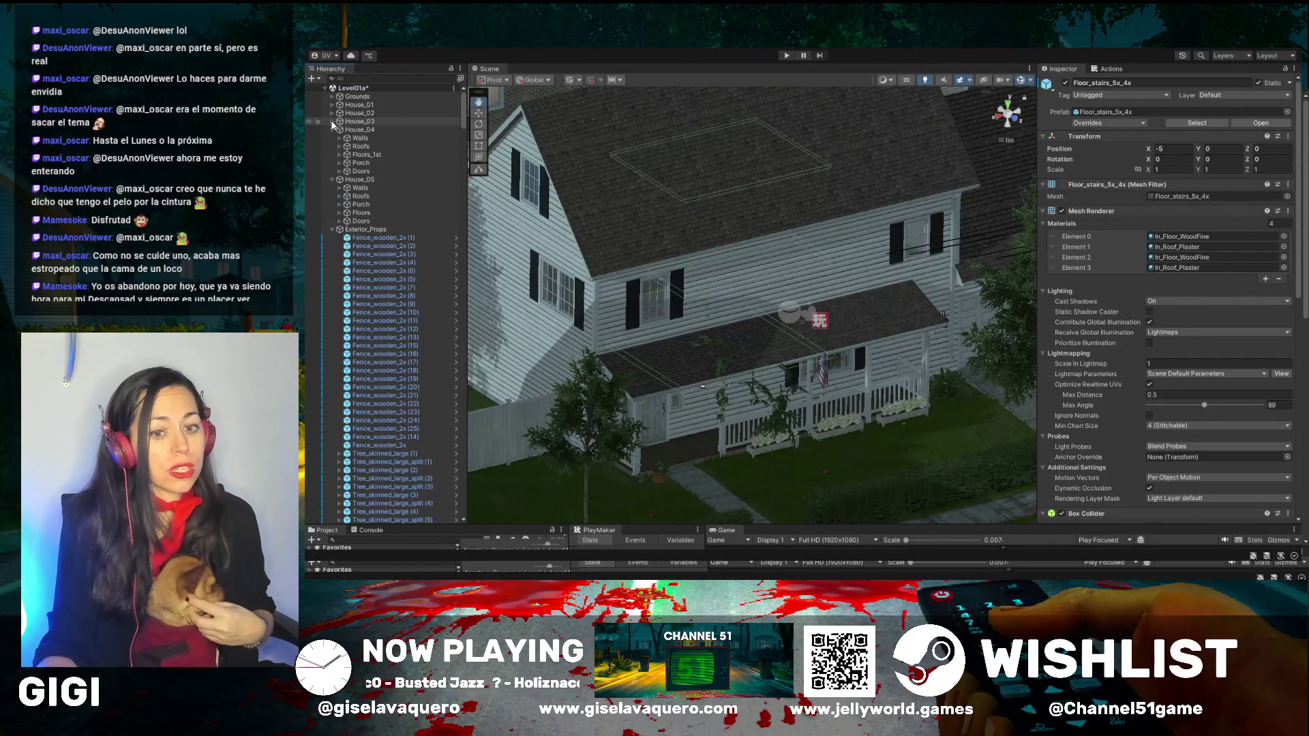
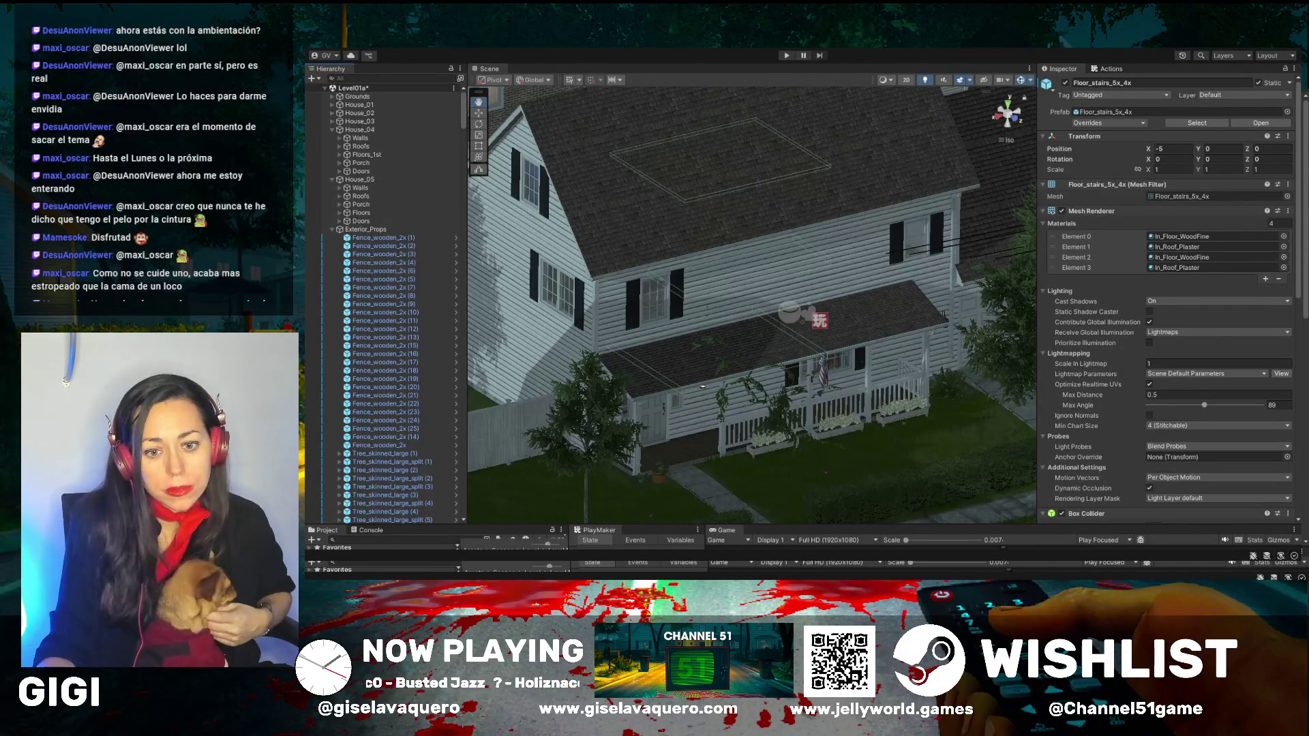
Step: Frame the lit front porch, upper window and roof, then enter Play mode
mouse_move(788, 312)
left_mouse_down()
mouse_move(829, 334)
mouse_move(802, 311)
mouse_move(830, 286)
mouse_move(784, 280)
mouse_move(907, 284)
mouse_move(896, 293)
left_mouse_up()
scroll(777, 295, "up", 6)
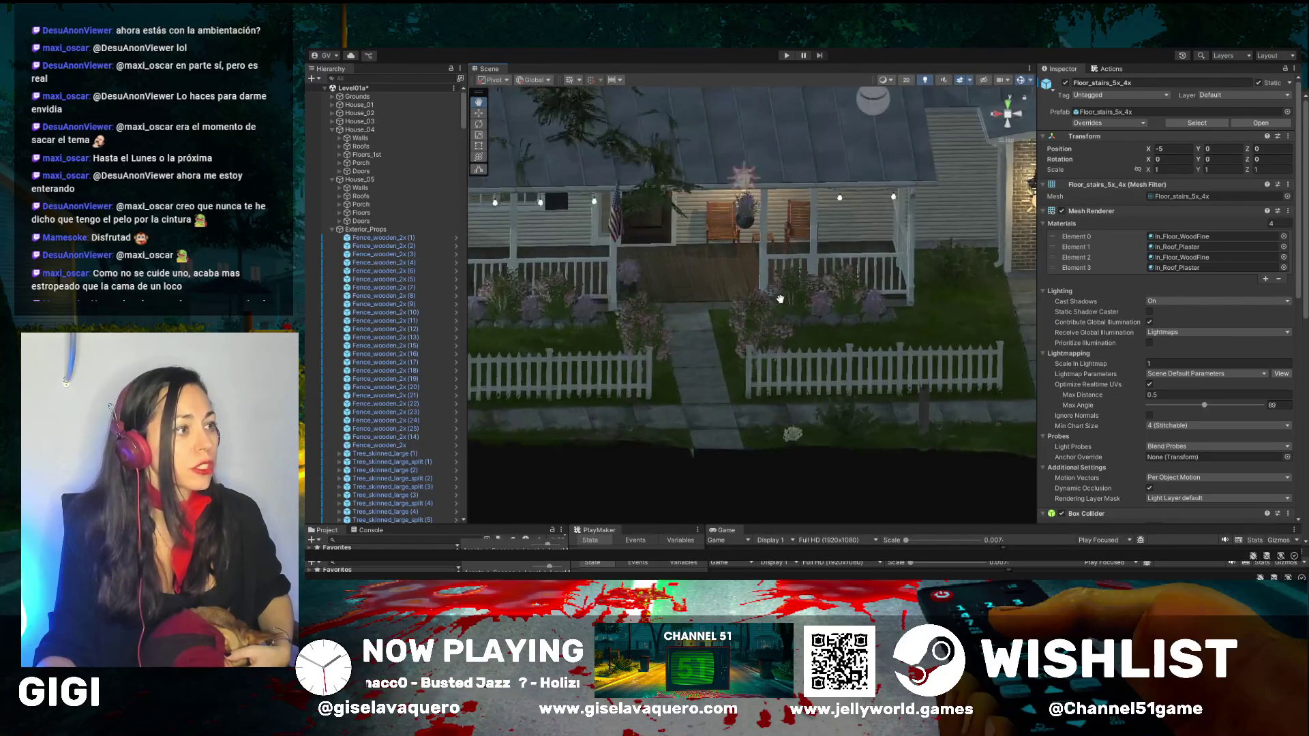
left_click_drag(769, 262, 733, 116)
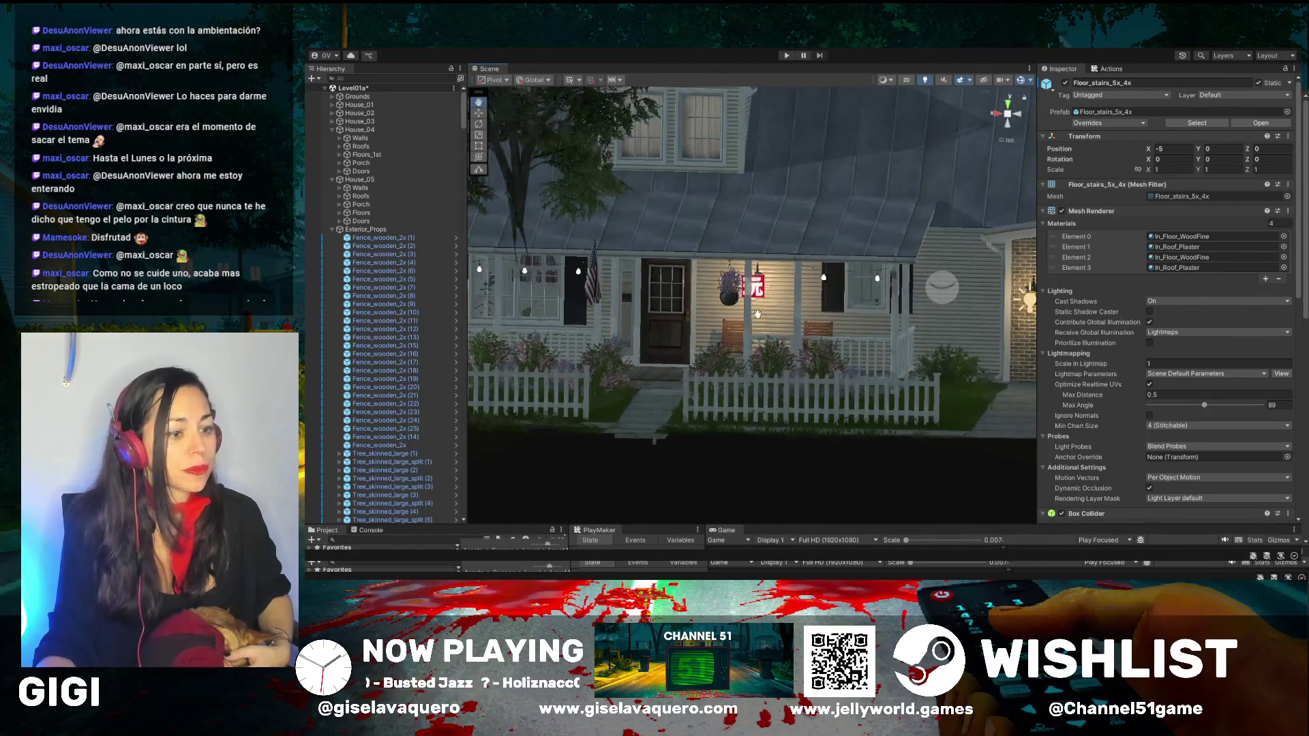
left_click(786, 55)
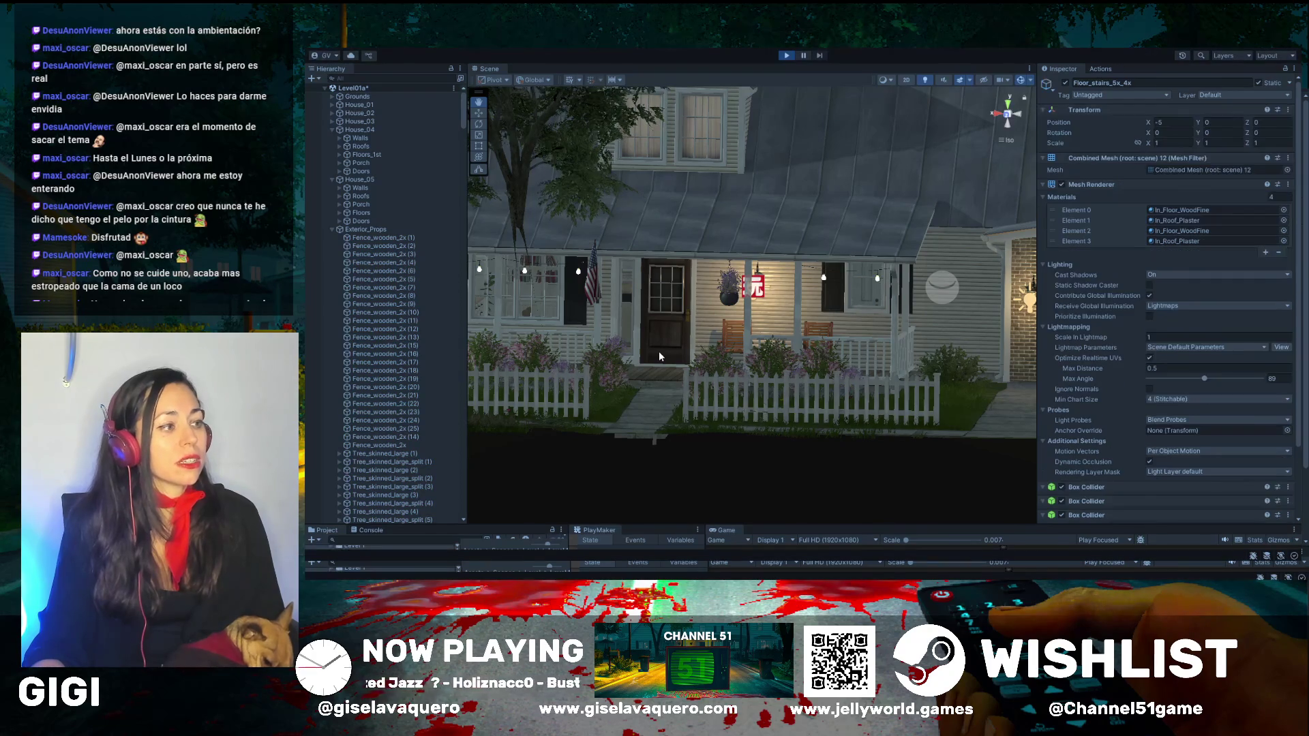
Step: Inspect the porch, door and flag up close, then stop Play mode
scroll(659, 352, "down", 3)
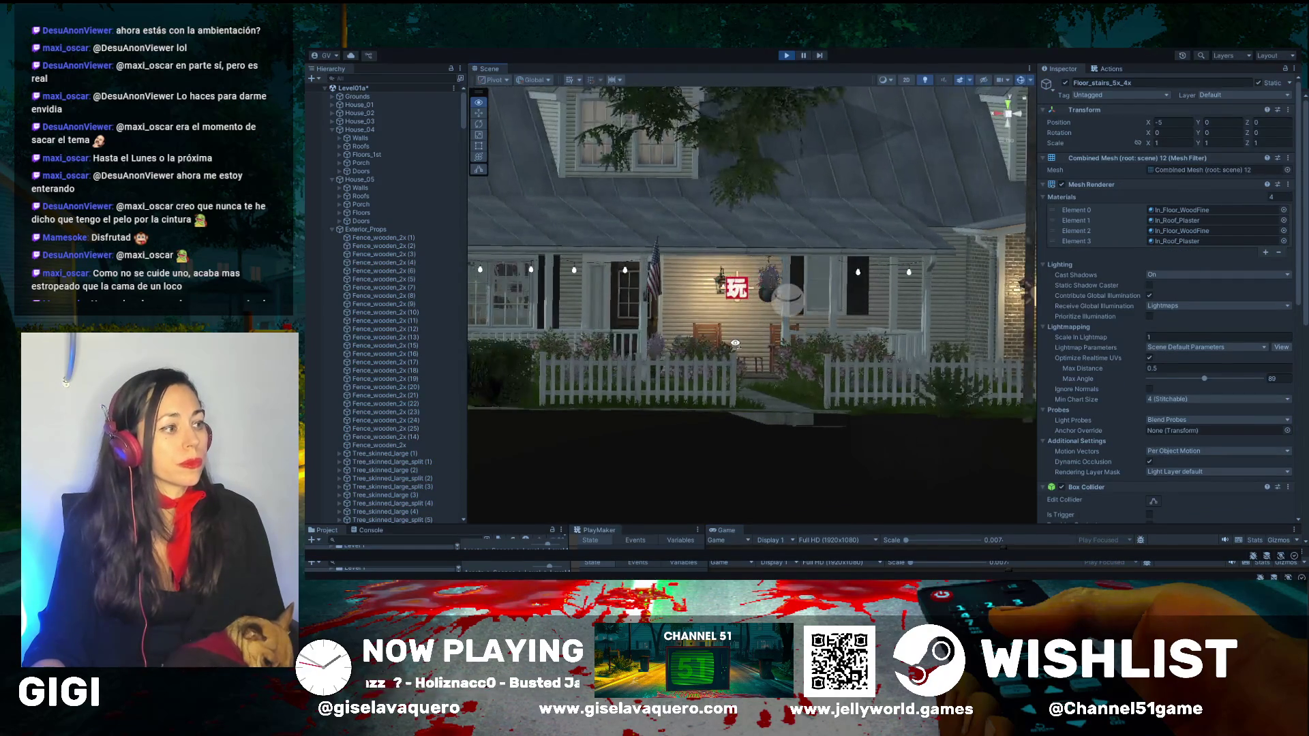
scroll(818, 307, "up", 5)
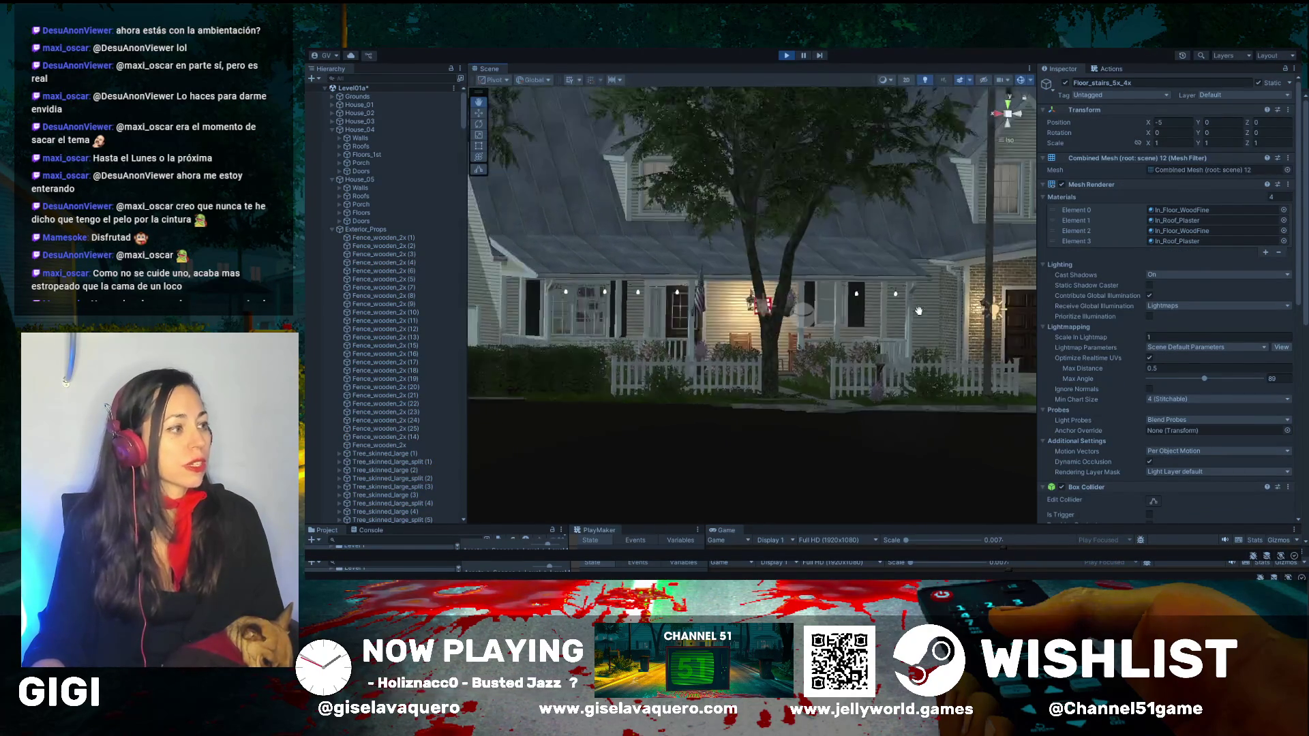
scroll(723, 332, "up", 5)
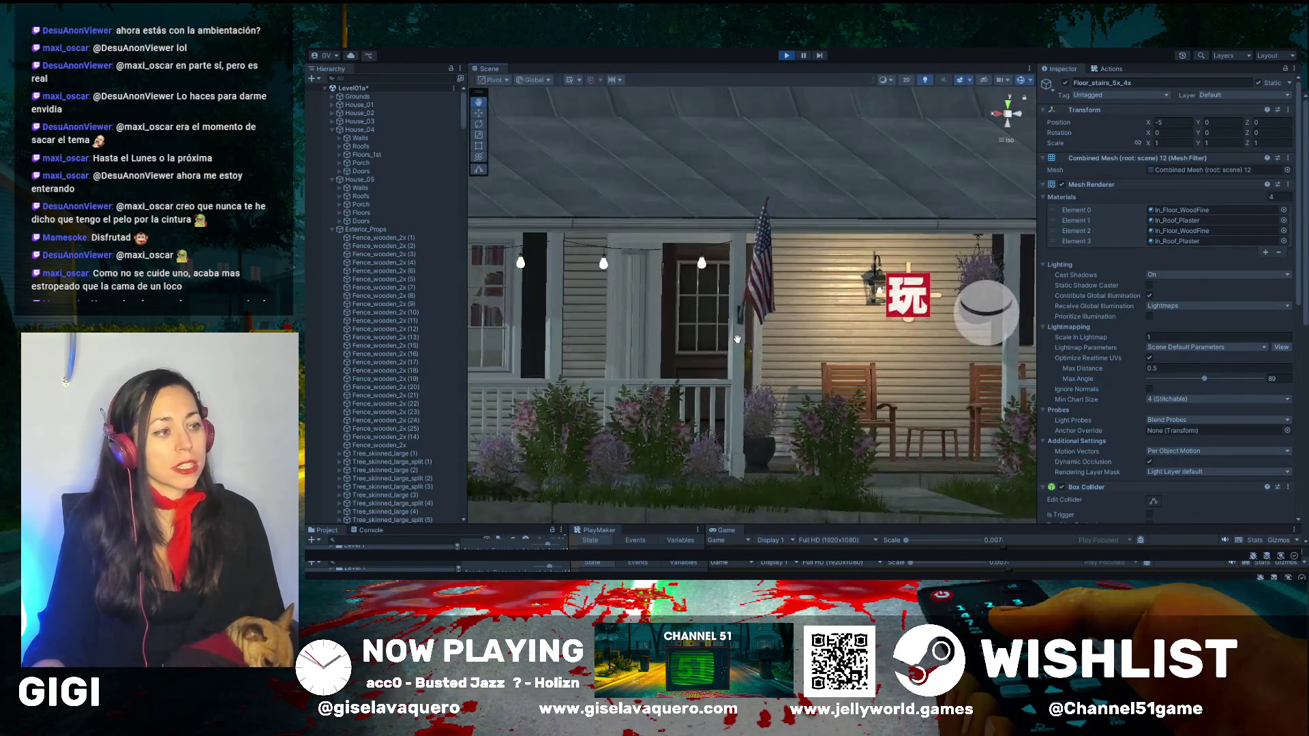
left_click_drag(737, 339, 850, 342)
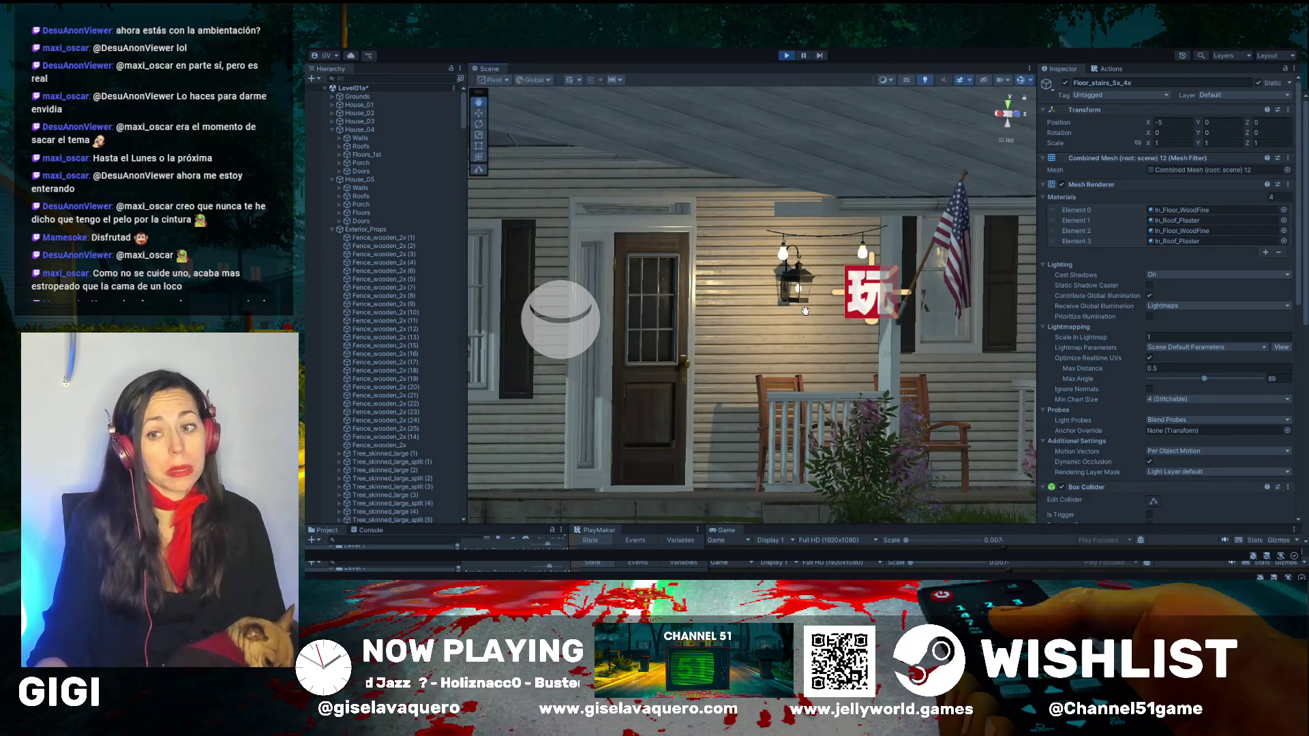
scroll(802, 308, "down", 5)
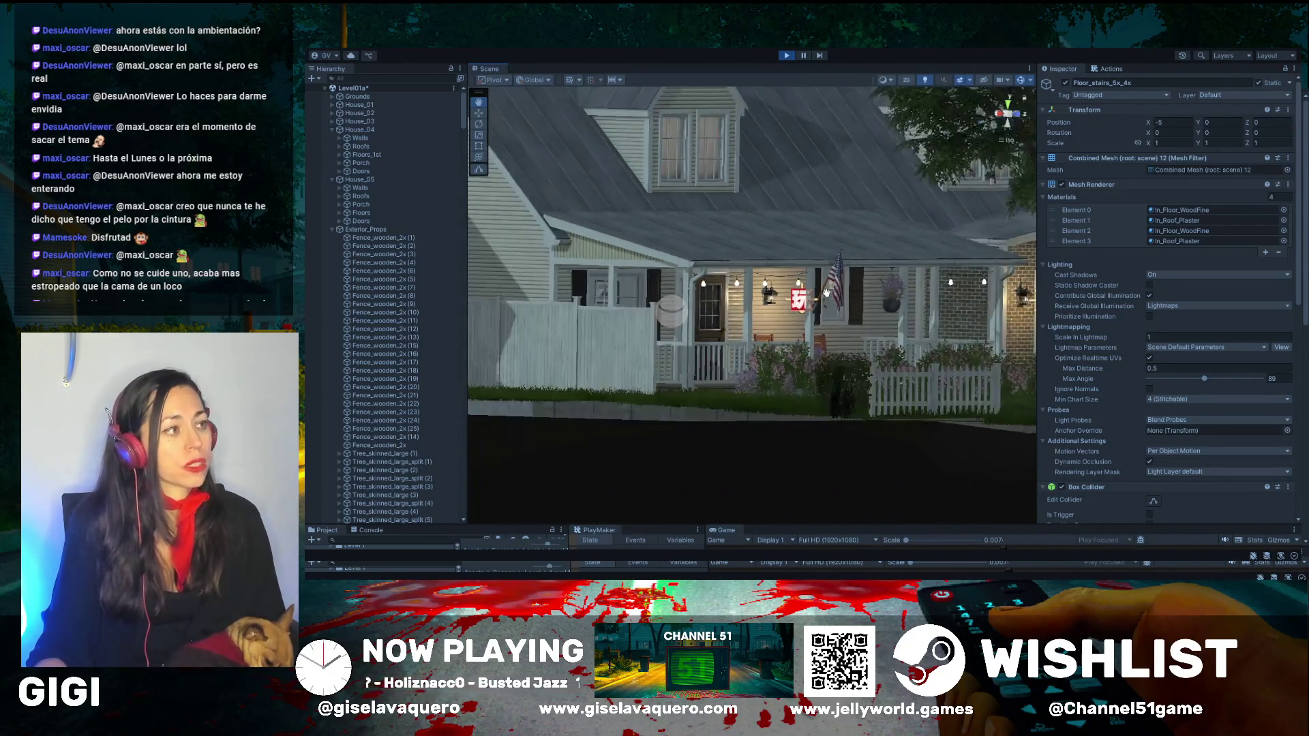
left_click_drag(826, 293, 800, 315)
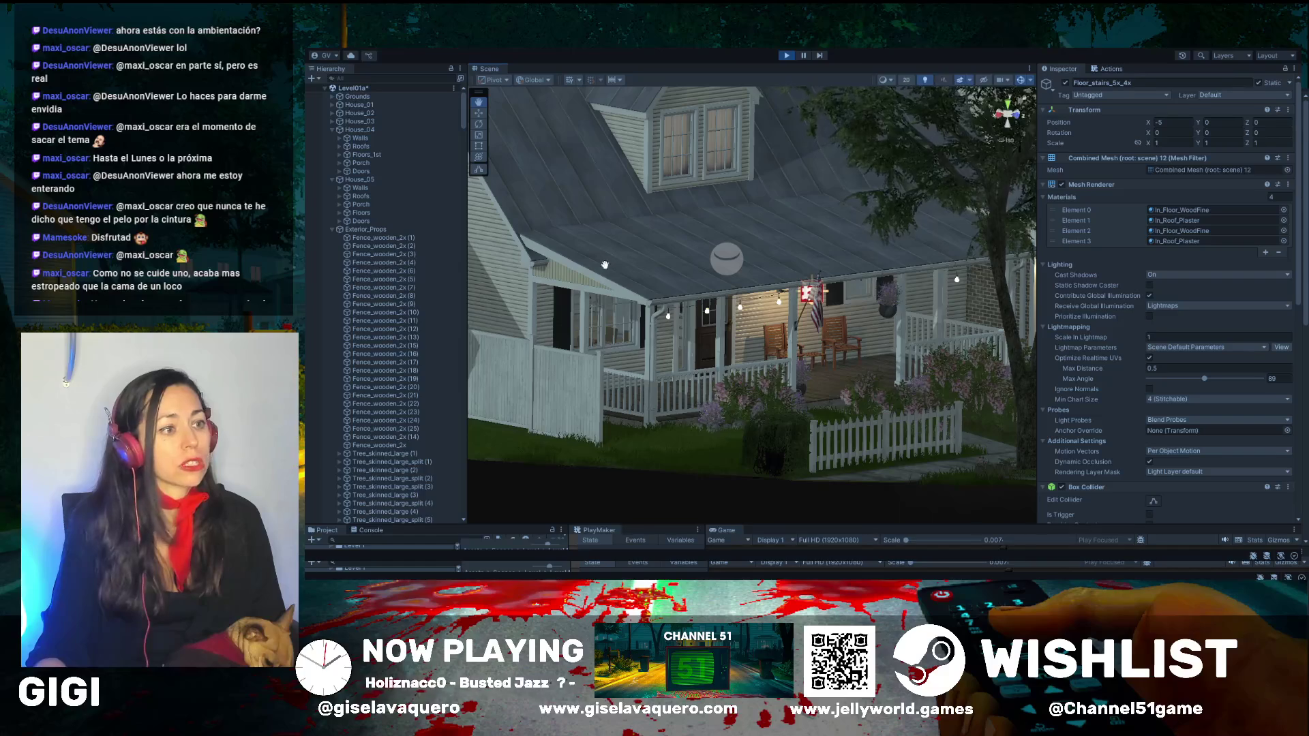
left_click(788, 55)
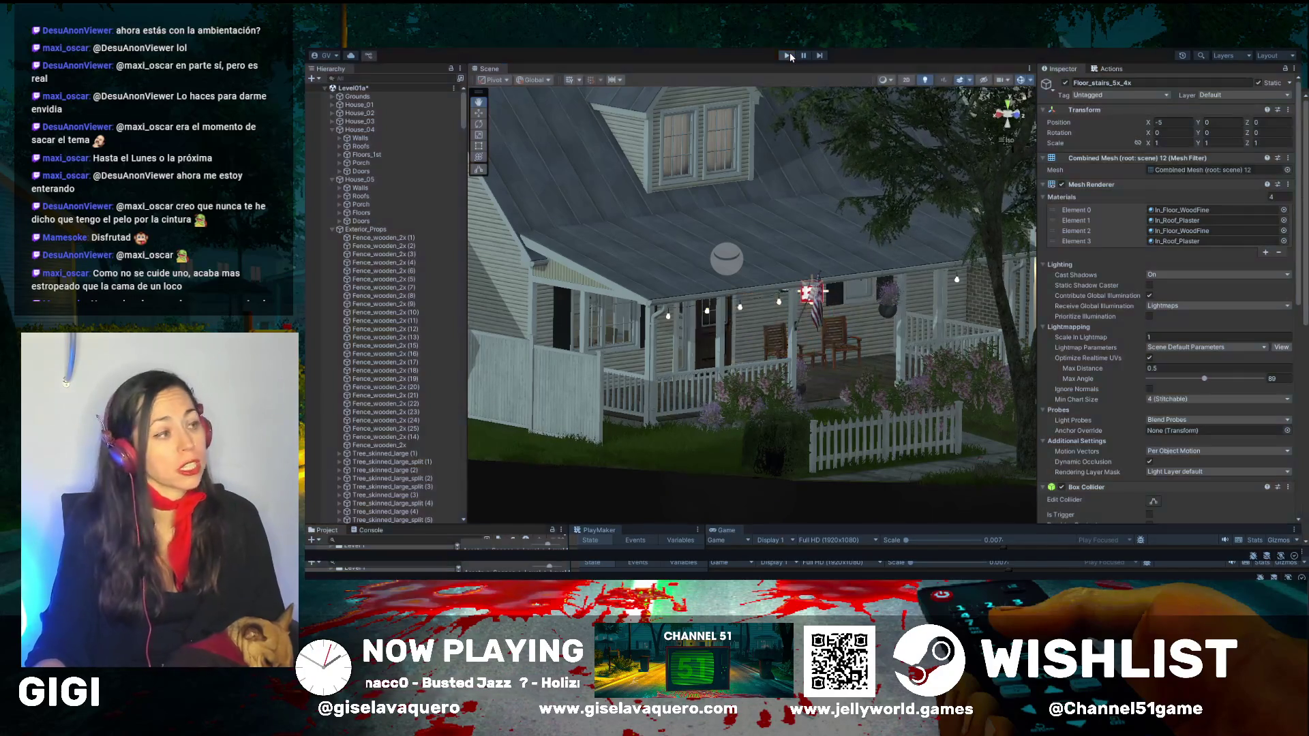
scroll(743, 227, "down", 5)
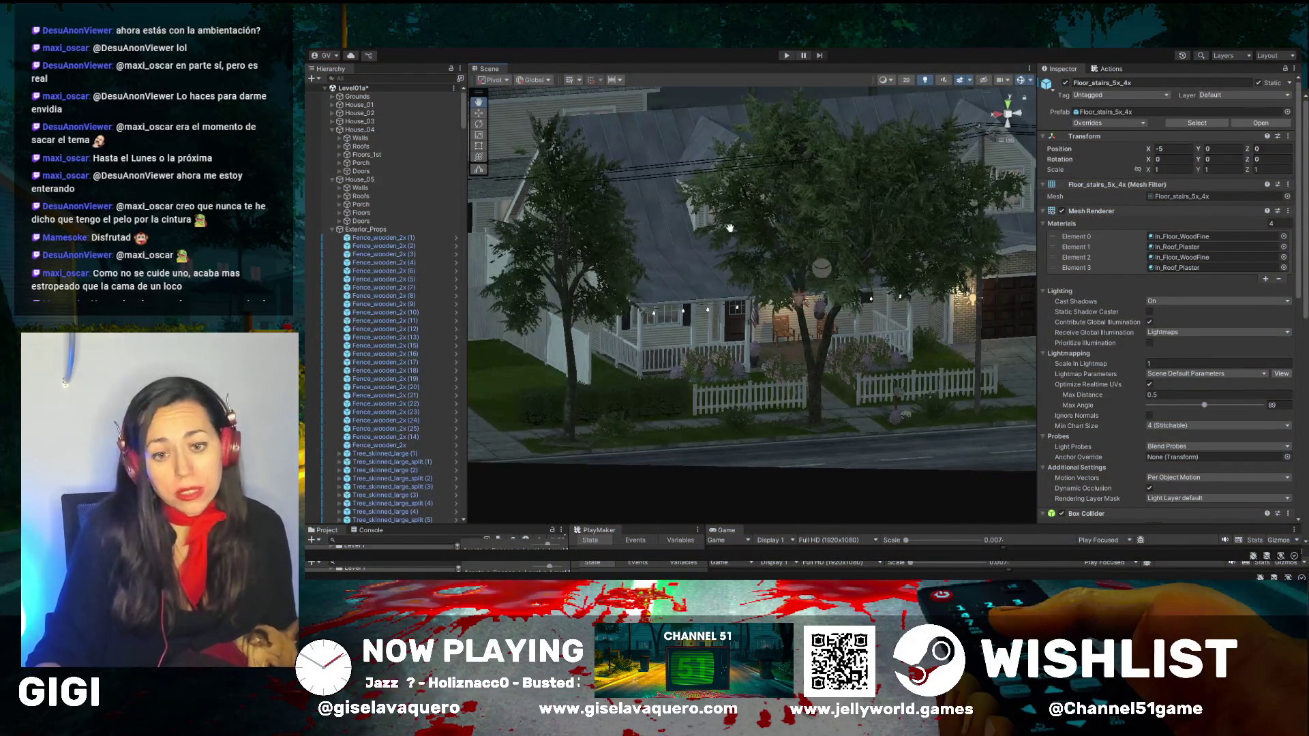
Step: Fly over the neighbourhood houses to a near top-down view of the house and its lot
left_click_drag(675, 240, 660, 248)
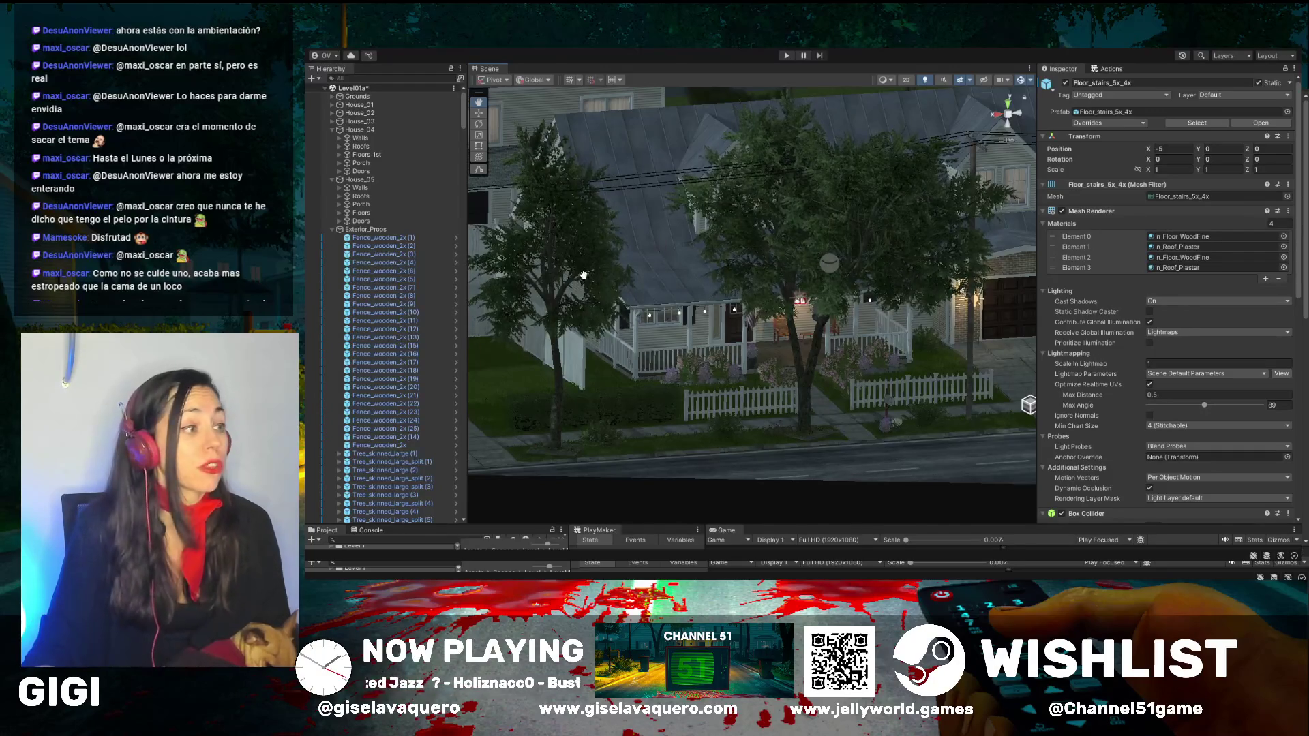
left_click_drag(583, 275, 612, 296)
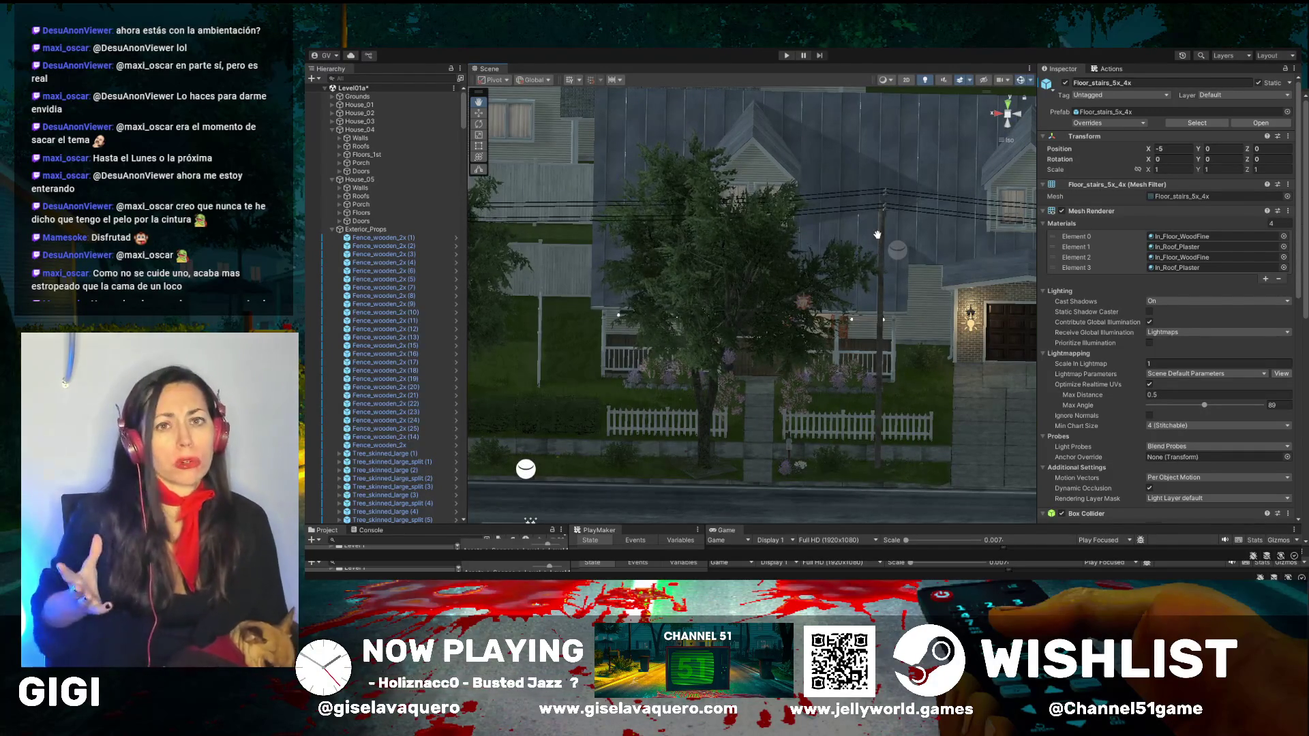
mouse_move(907, 241)
left_mouse_down()
mouse_move(769, 316)
mouse_move(782, 302)
mouse_move(707, 320)
mouse_move(614, 368)
mouse_move(745, 428)
mouse_move(711, 320)
left_mouse_up()
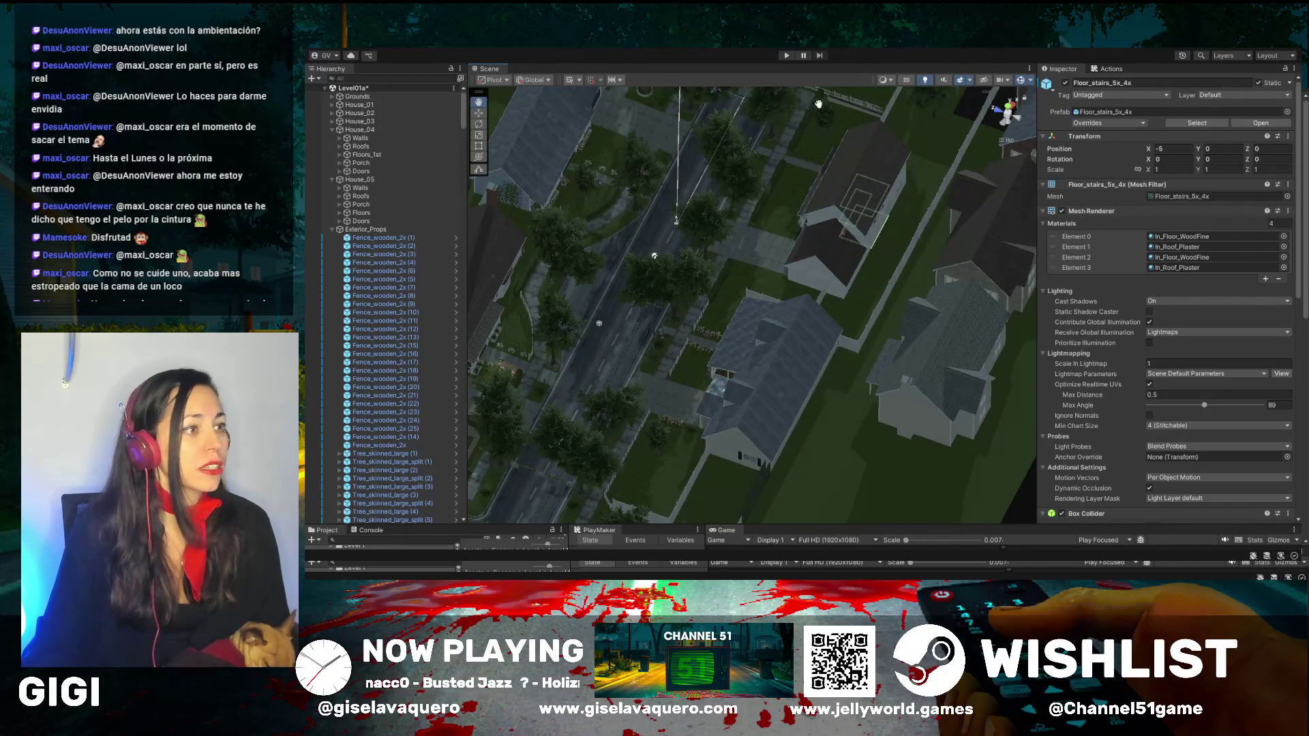
mouse_move(772, 214)
left_mouse_down()
mouse_move(908, 230)
mouse_move(733, 271)
mouse_move(744, 264)
left_mouse_up()
left_click_drag(603, 344, 629, 339)
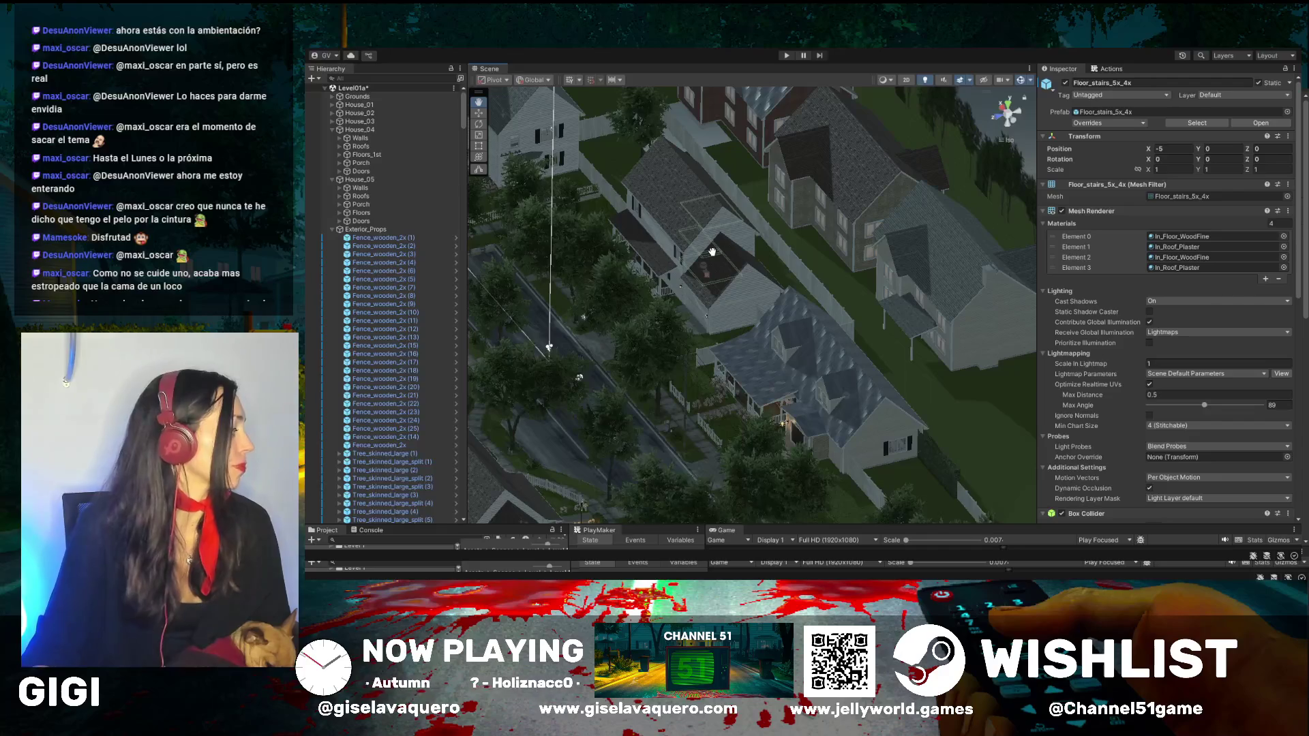
left_click_drag(703, 212, 695, 250)
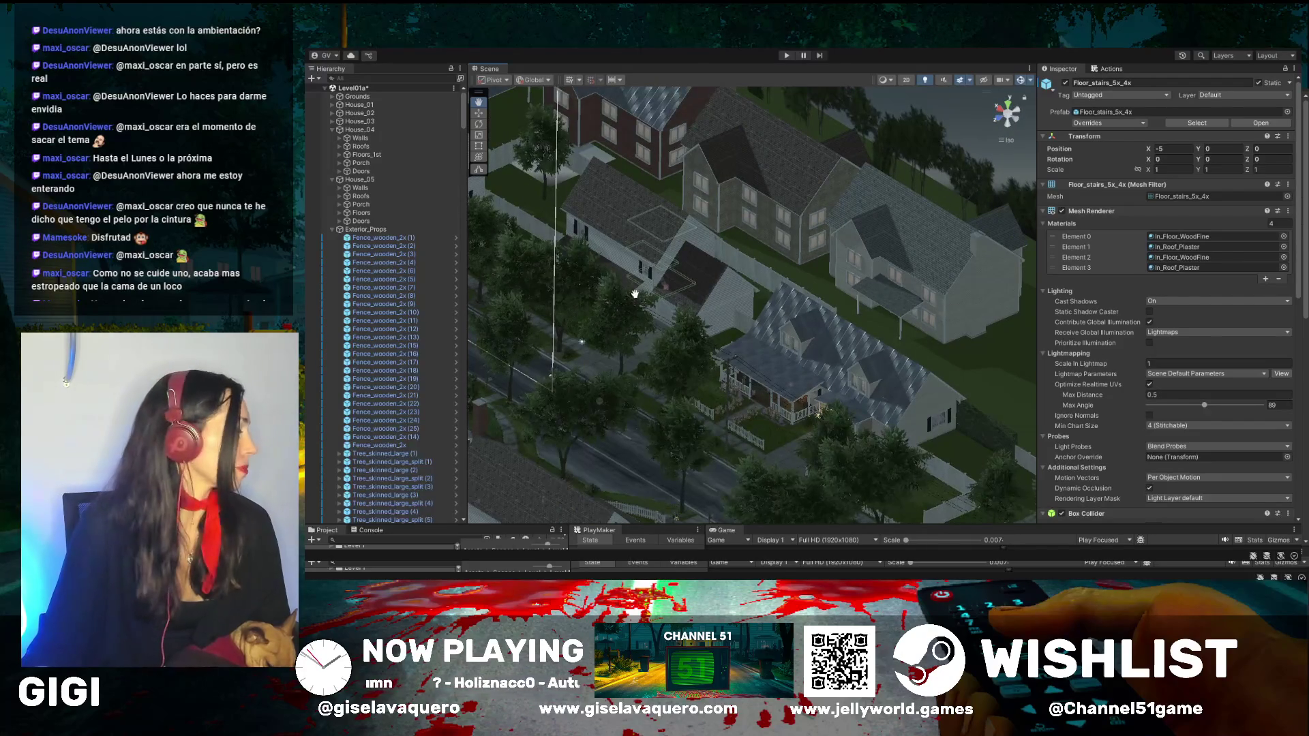
scroll(635, 294, "up", 5)
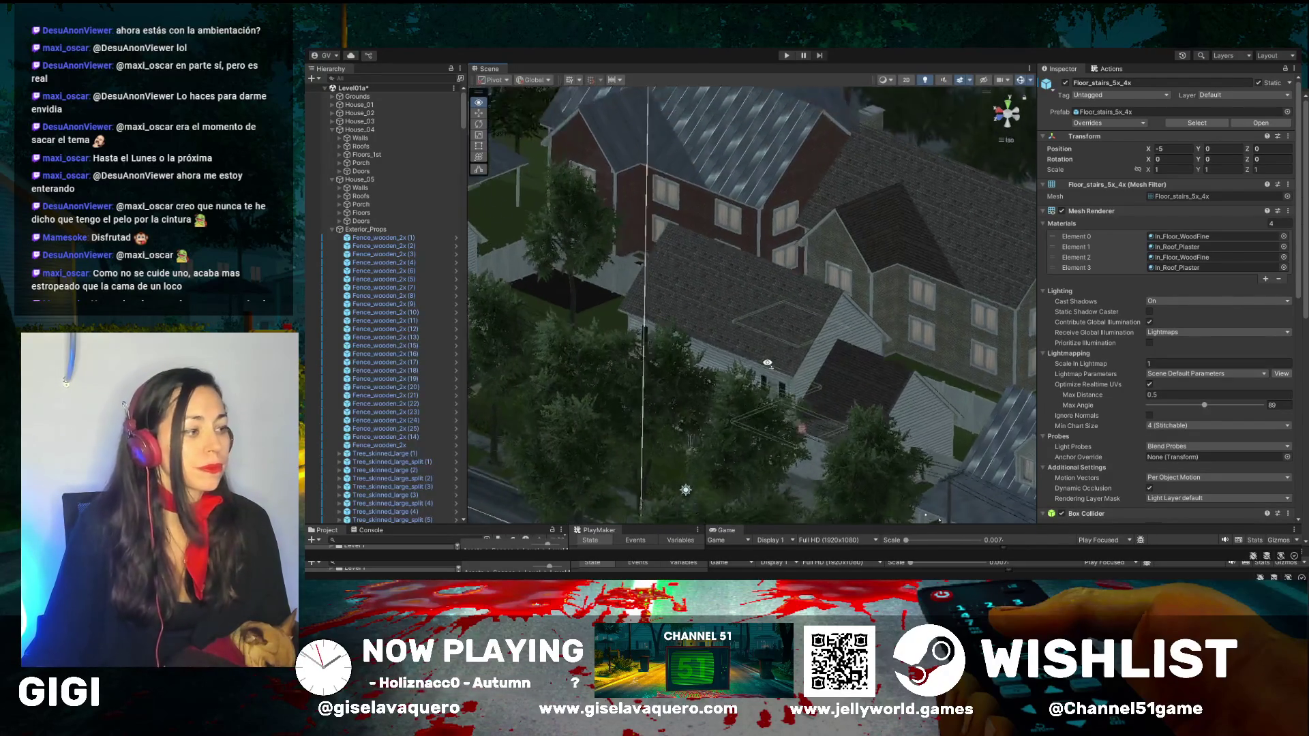
mouse_move(613, 327)
left_mouse_down()
mouse_move(670, 422)
mouse_move(783, 285)
mouse_move(810, 287)
left_mouse_up()
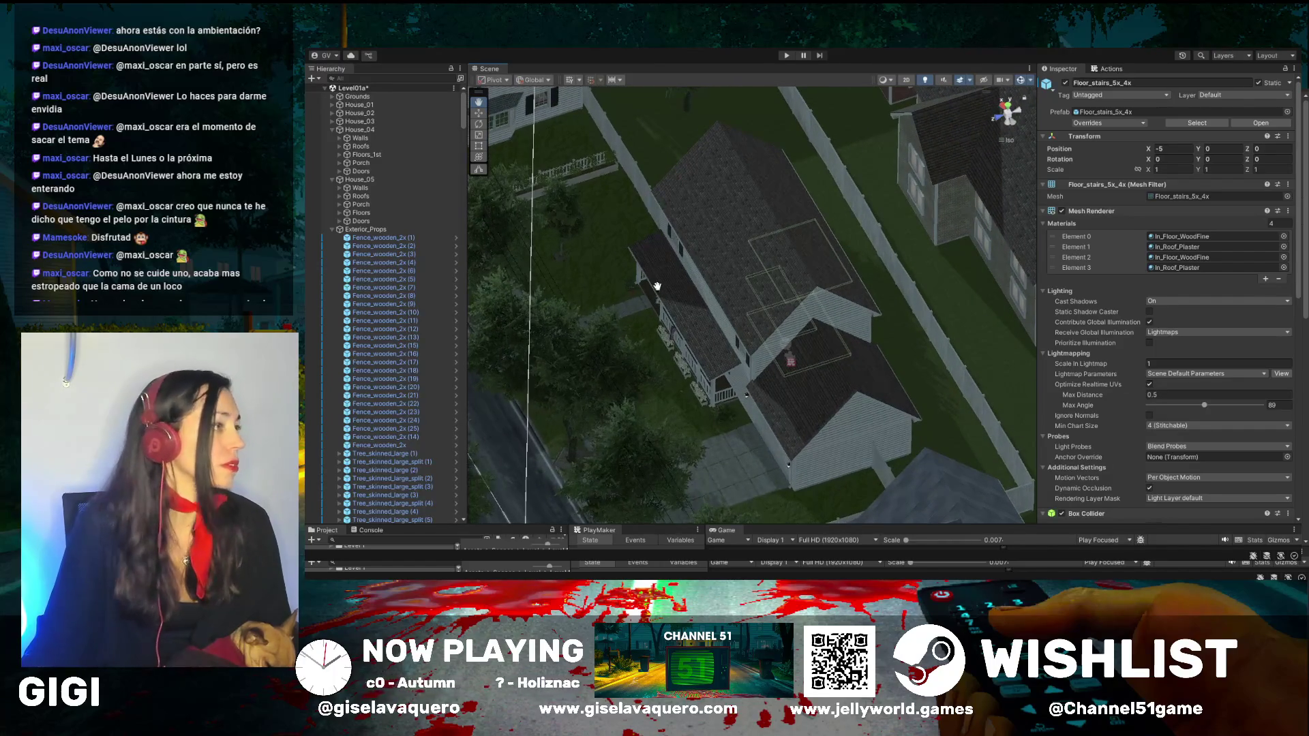
mouse_move(657, 286)
left_mouse_down()
mouse_move(723, 259)
mouse_move(621, 232)
left_mouse_up()
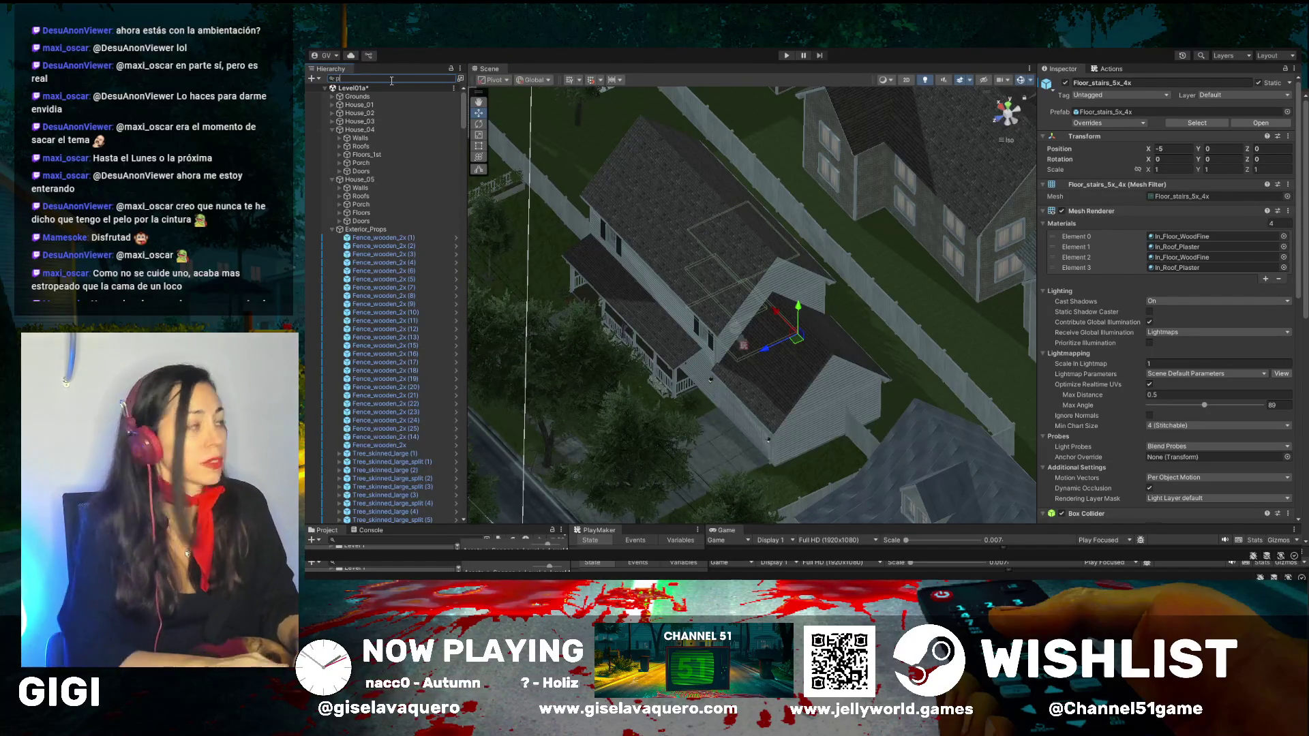
Step: Search the Hierarchy for 'player', select PlayerCore, then clear the search field
type("p")
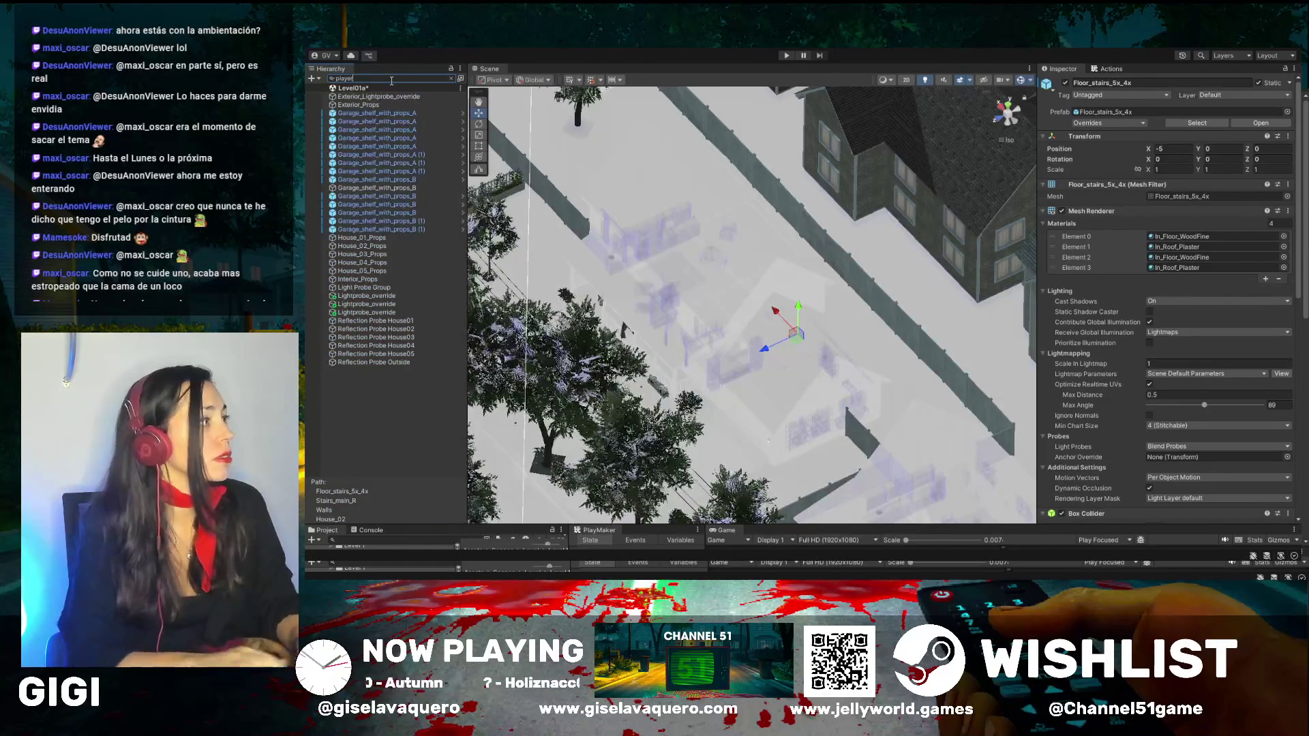
type("layer")
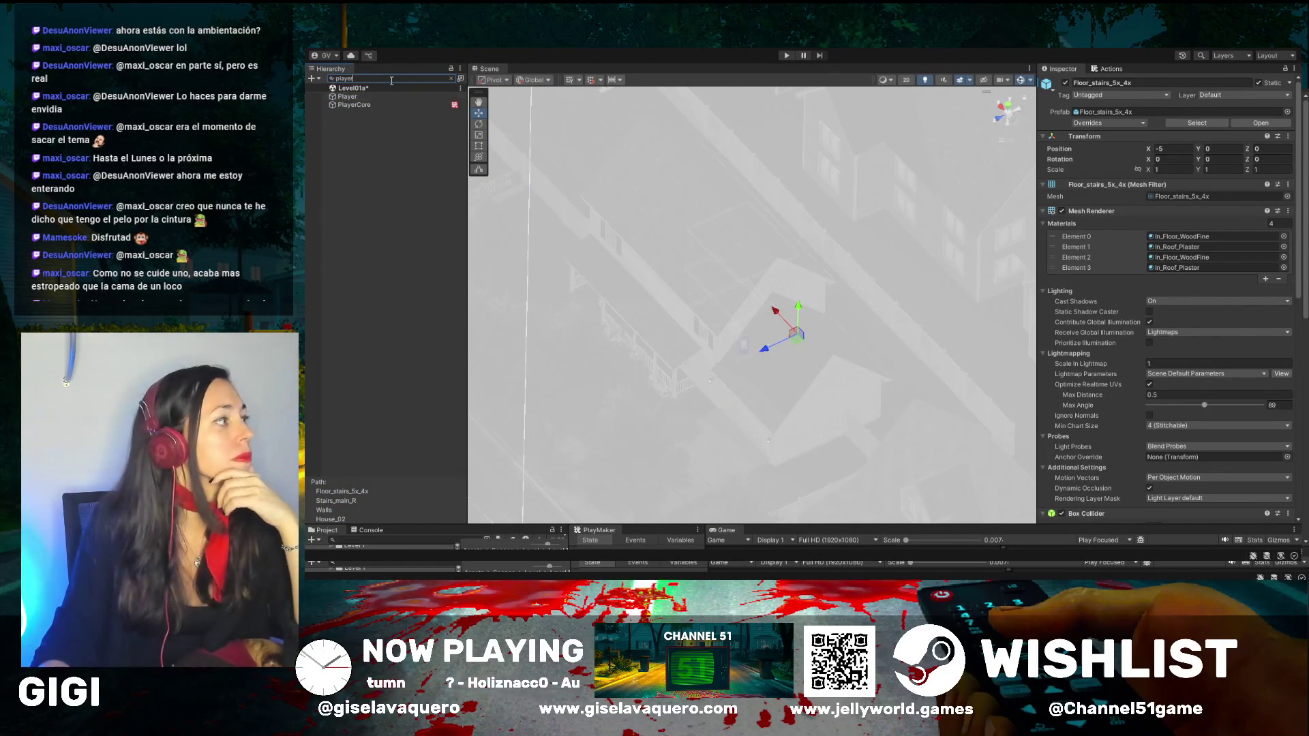
left_click(386, 105)
left_click(453, 79)
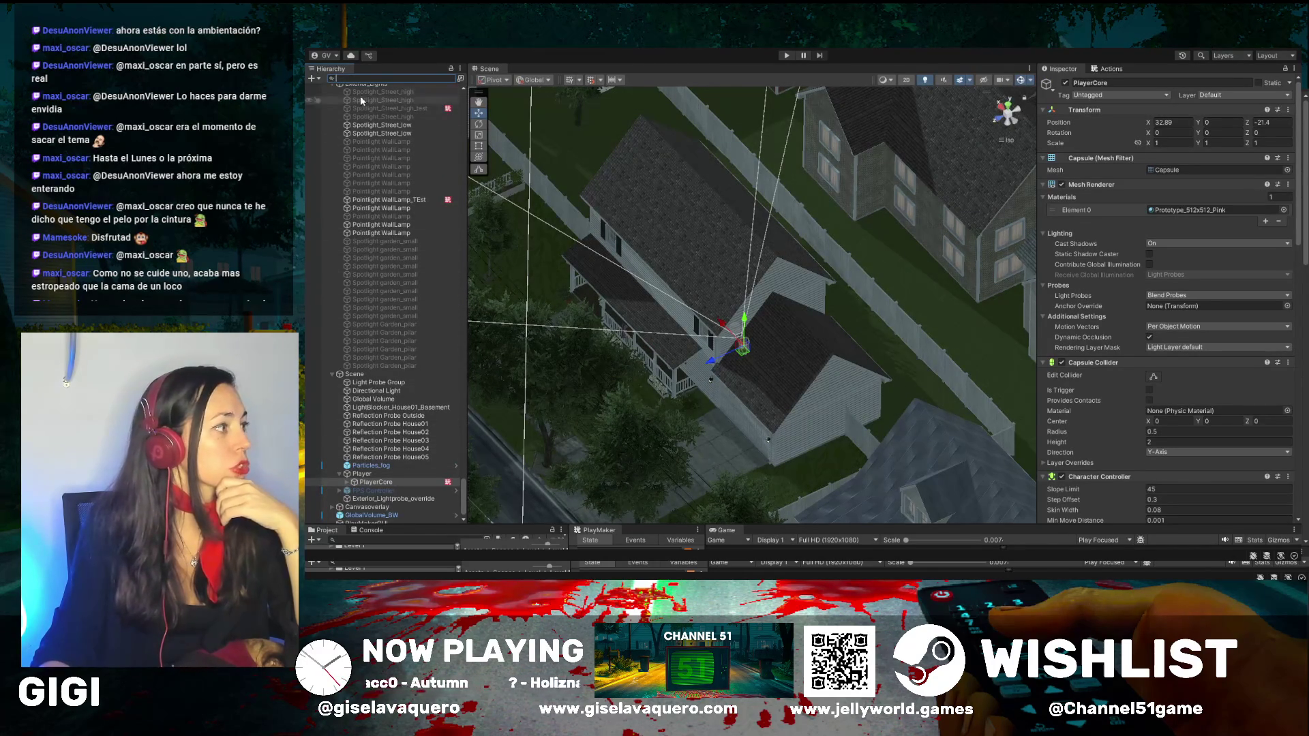
scroll(705, 447, "down", 5)
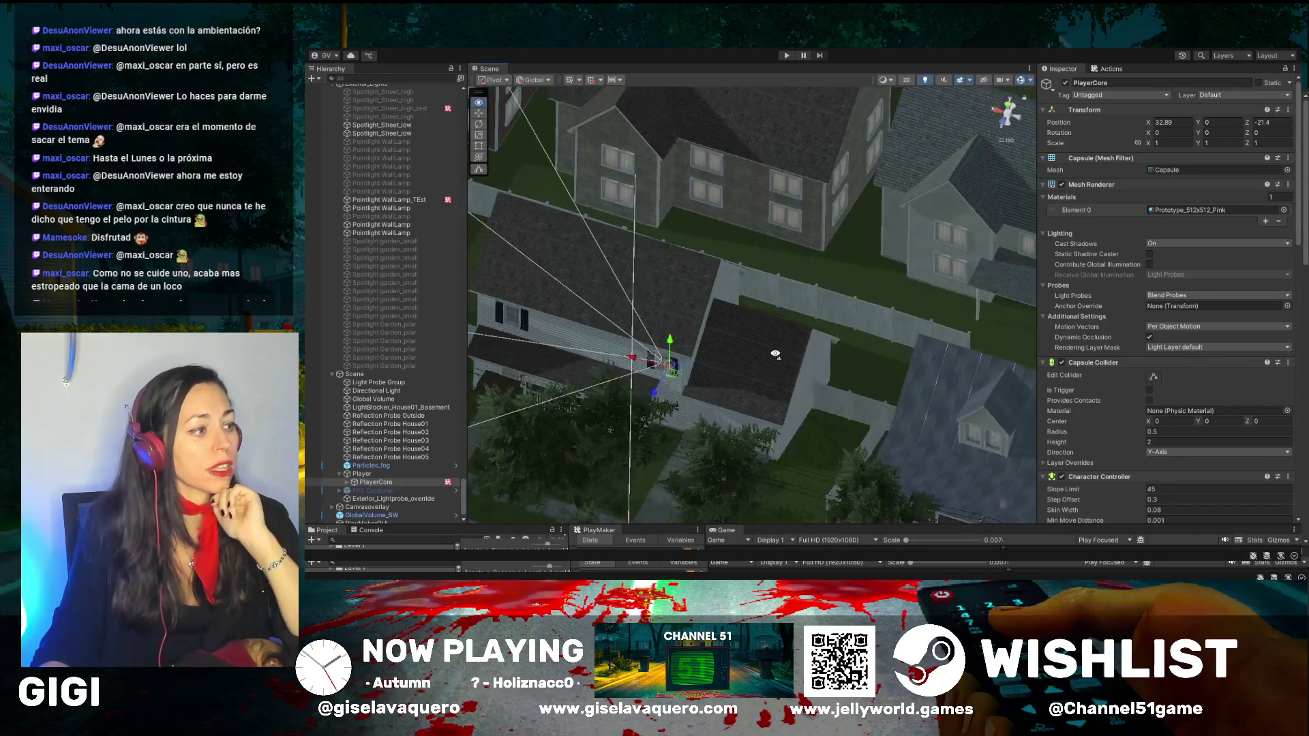
scroll(729, 395, "up", 2)
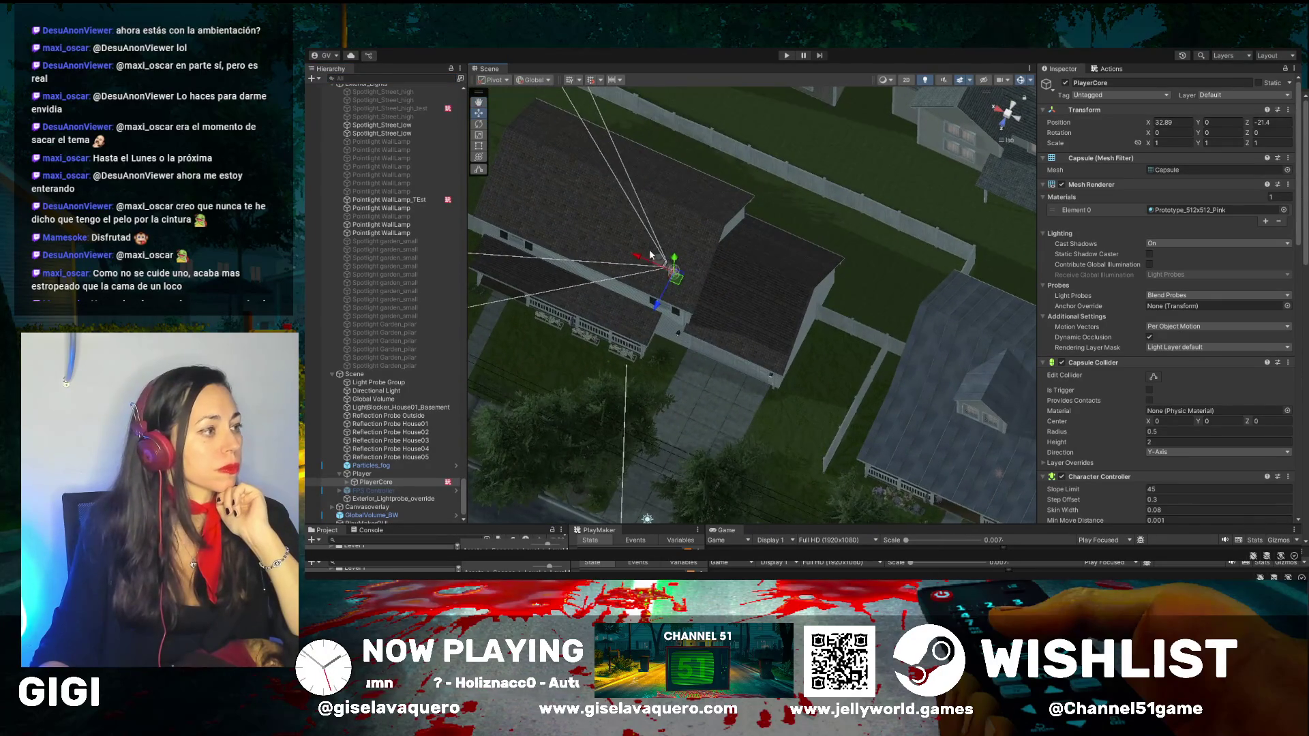
scroll(643, 256, "up", 2)
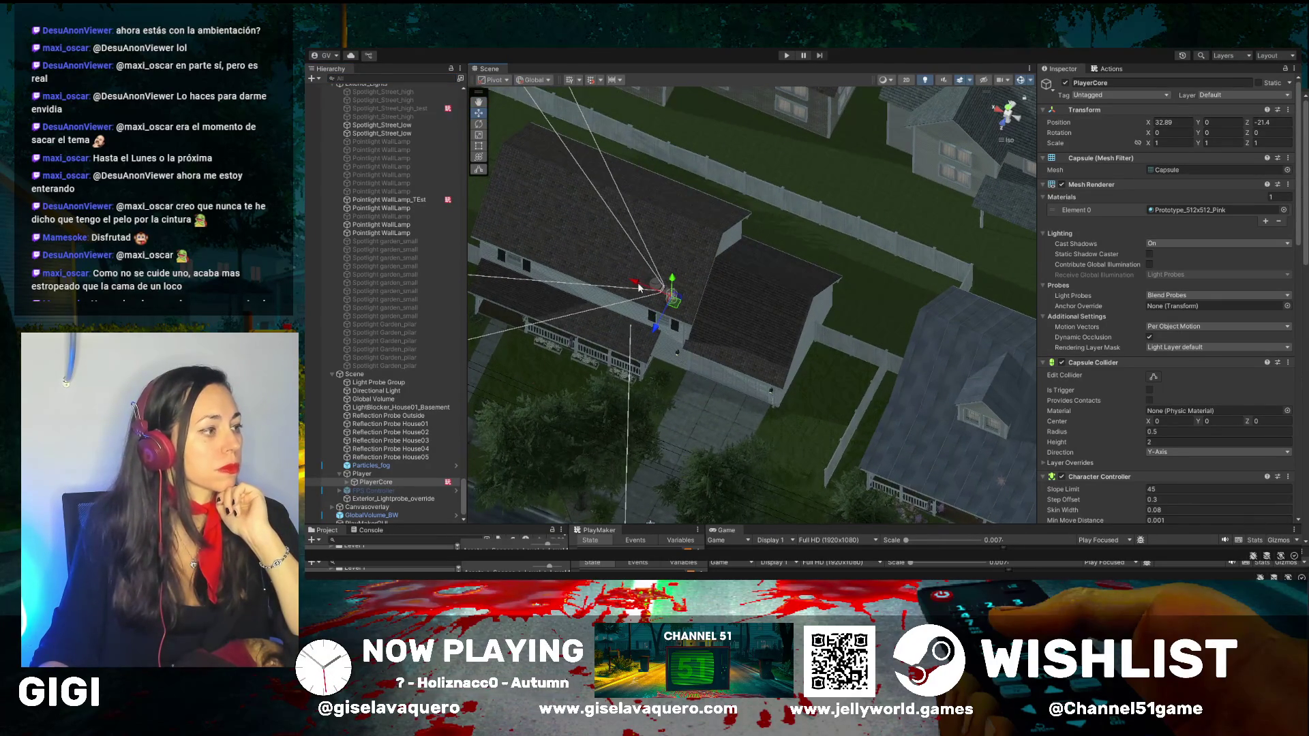
Step: Frame PlayerCore, then move through the living room to the staircase and door wall
double_click(379, 483)
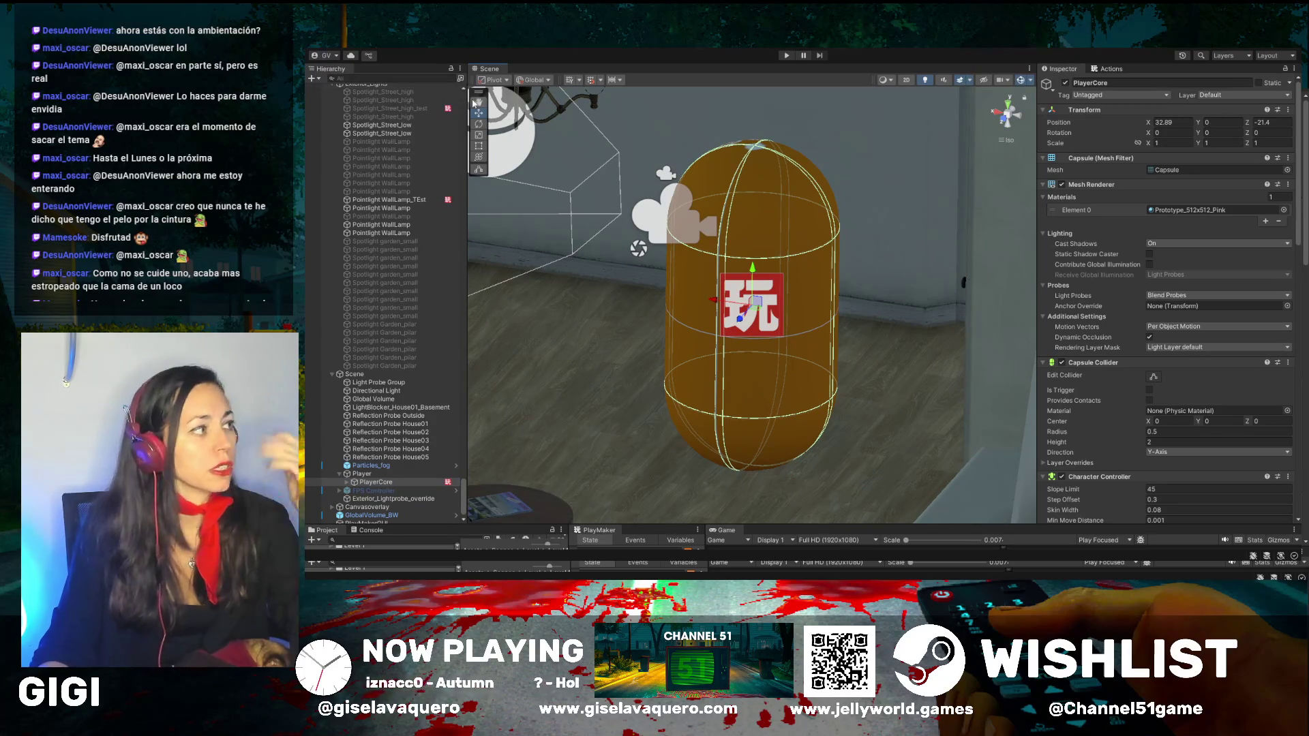
mouse_move(518, 177)
left_mouse_down()
mouse_move(593, 345)
mouse_move(574, 336)
mouse_move(790, 385)
mouse_move(628, 330)
mouse_move(733, 296)
left_mouse_up()
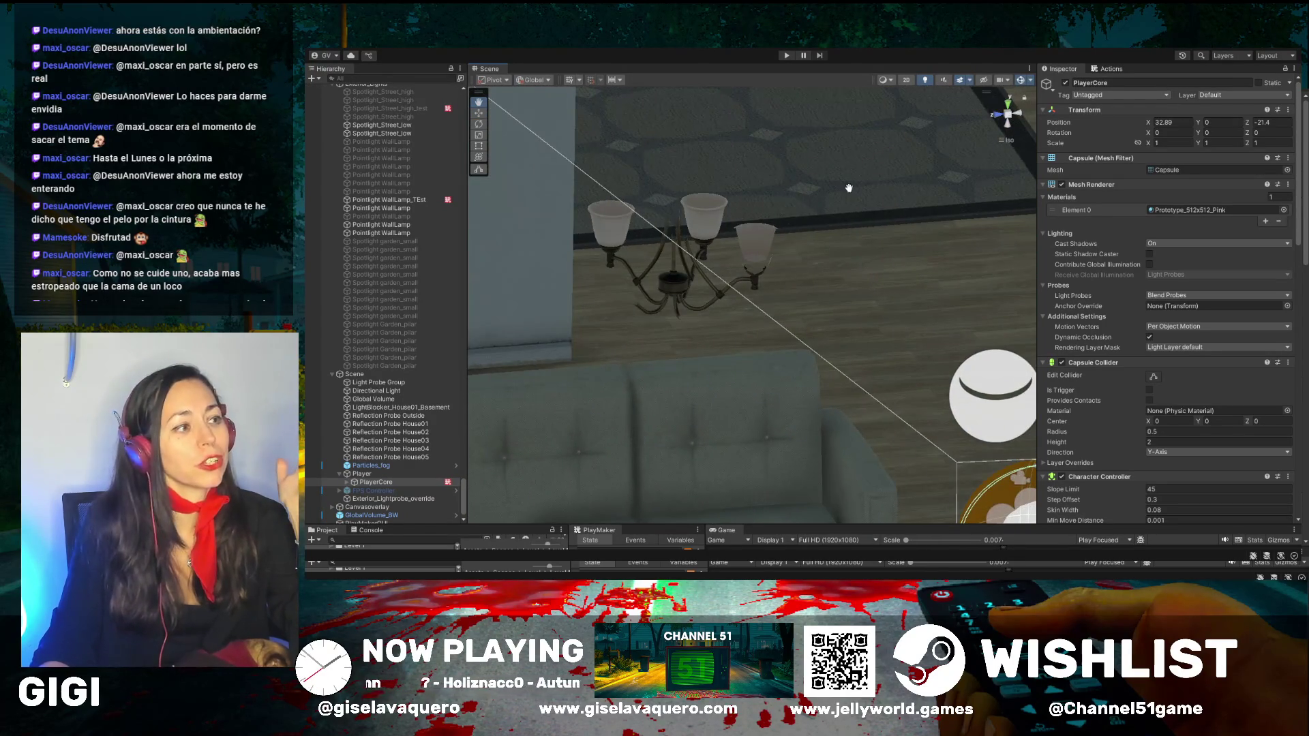
mouse_move(849, 188)
left_mouse_down()
mouse_move(786, 316)
mouse_move(795, 304)
mouse_move(925, 401)
mouse_move(732, 408)
mouse_move(763, 400)
mouse_move(710, 423)
mouse_move(764, 402)
mouse_move(953, 380)
mouse_move(825, 383)
mouse_move(813, 399)
left_mouse_up()
mouse_move(777, 337)
left_mouse_down()
mouse_move(843, 359)
mouse_move(864, 346)
mouse_move(834, 323)
mouse_move(868, 311)
mouse_move(822, 378)
left_mouse_up()
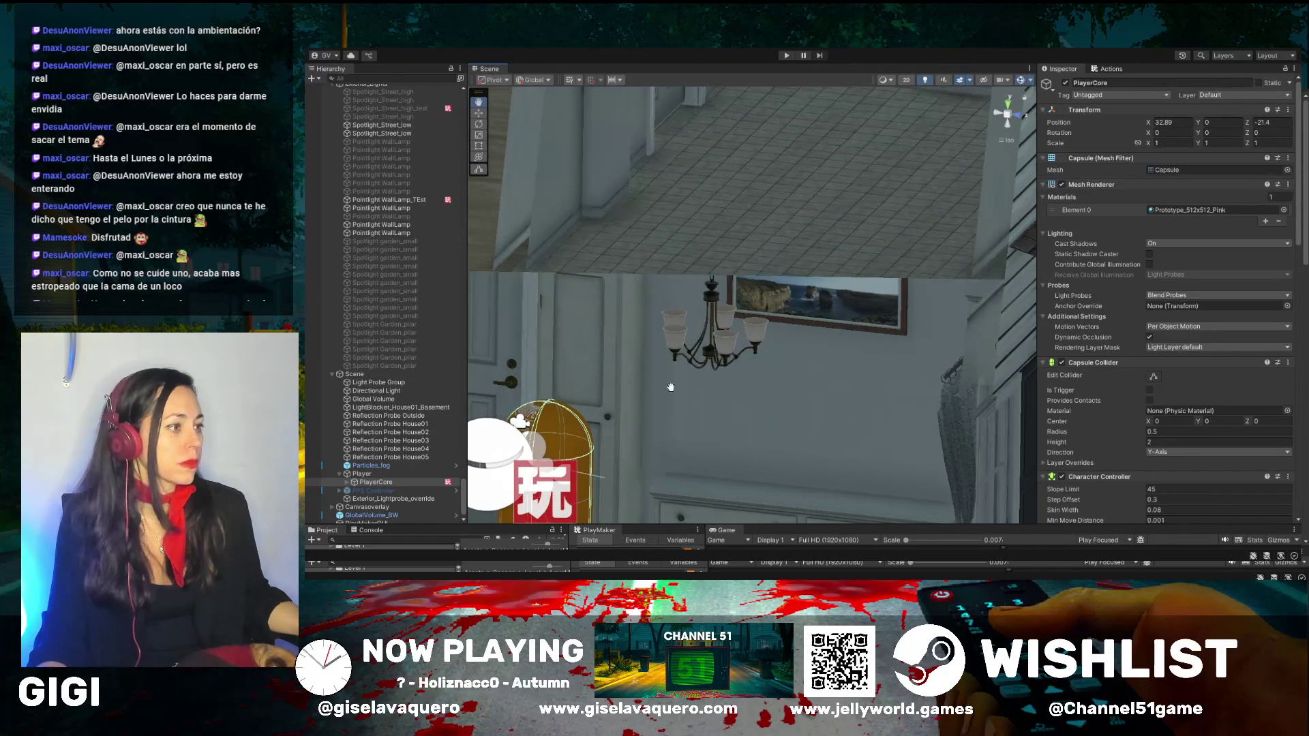
mouse_move(671, 388)
left_mouse_down()
mouse_move(871, 363)
mouse_move(871, 341)
mouse_move(800, 438)
mouse_move(842, 410)
mouse_move(767, 380)
mouse_move(731, 313)
mouse_move(644, 273)
mouse_move(628, 439)
mouse_move(647, 120)
left_mouse_up()
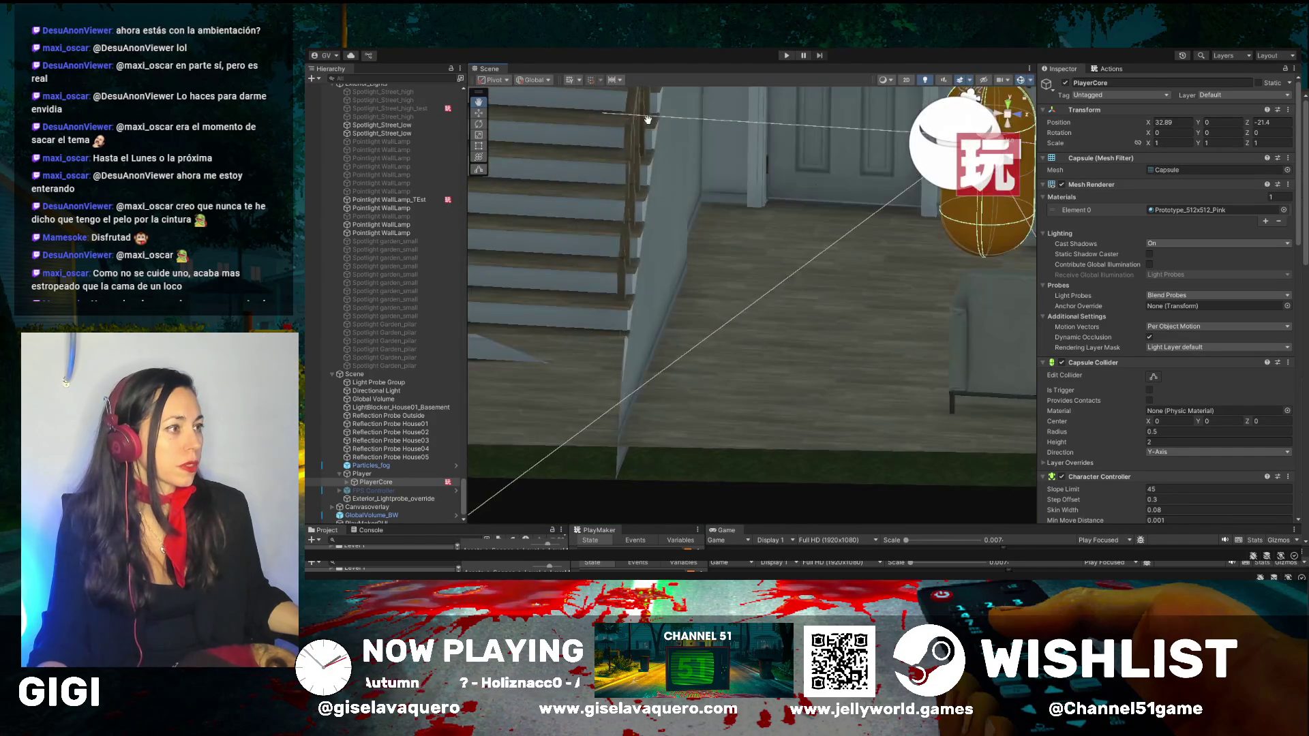
left_click_drag(705, 86, 701, 178)
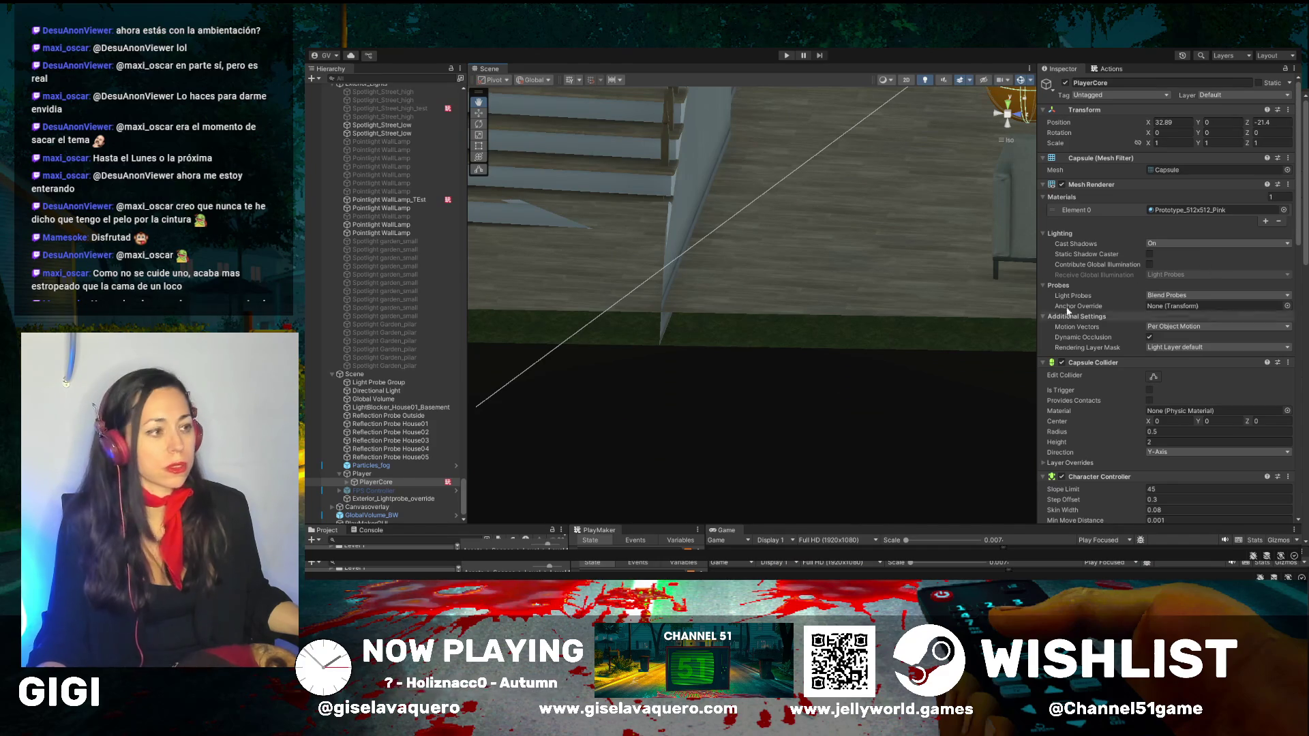
left_click_drag(804, 211, 883, 368)
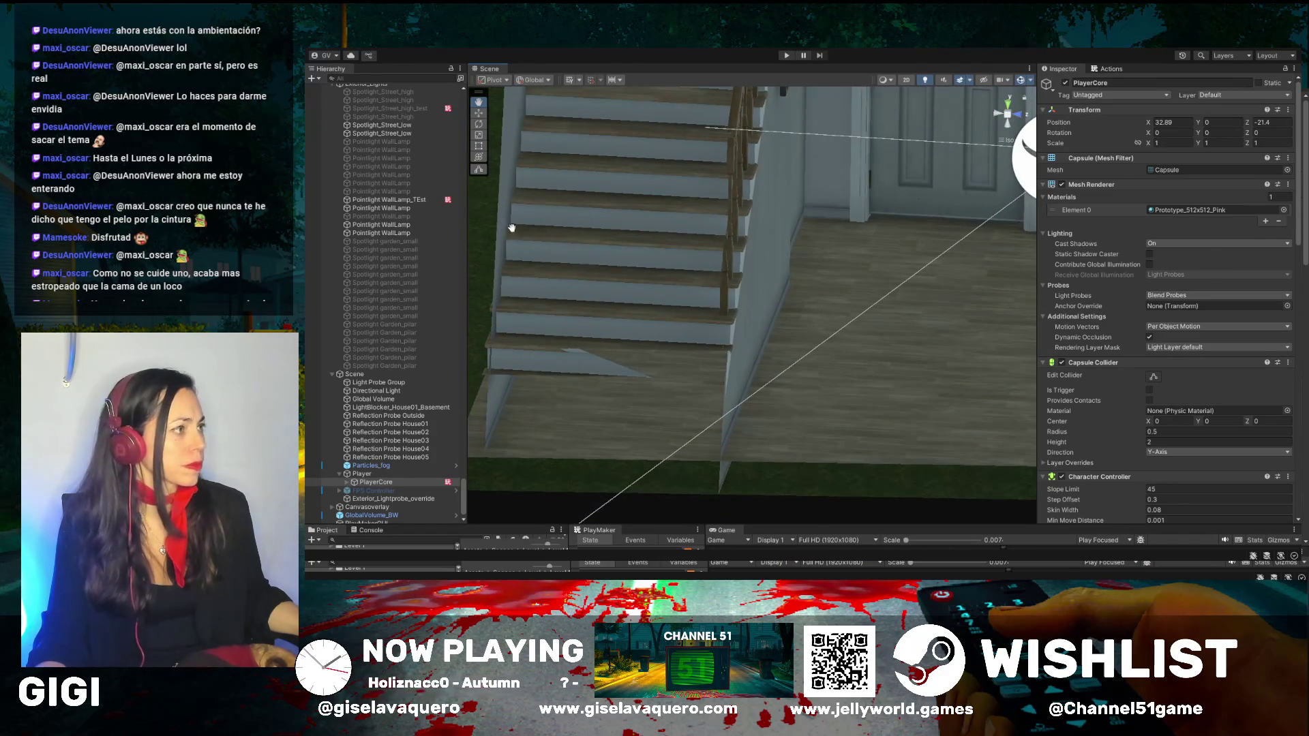
Step: Select the main staircase, then turn the view toward the PlayerCore capsule's room
left_click(724, 226)
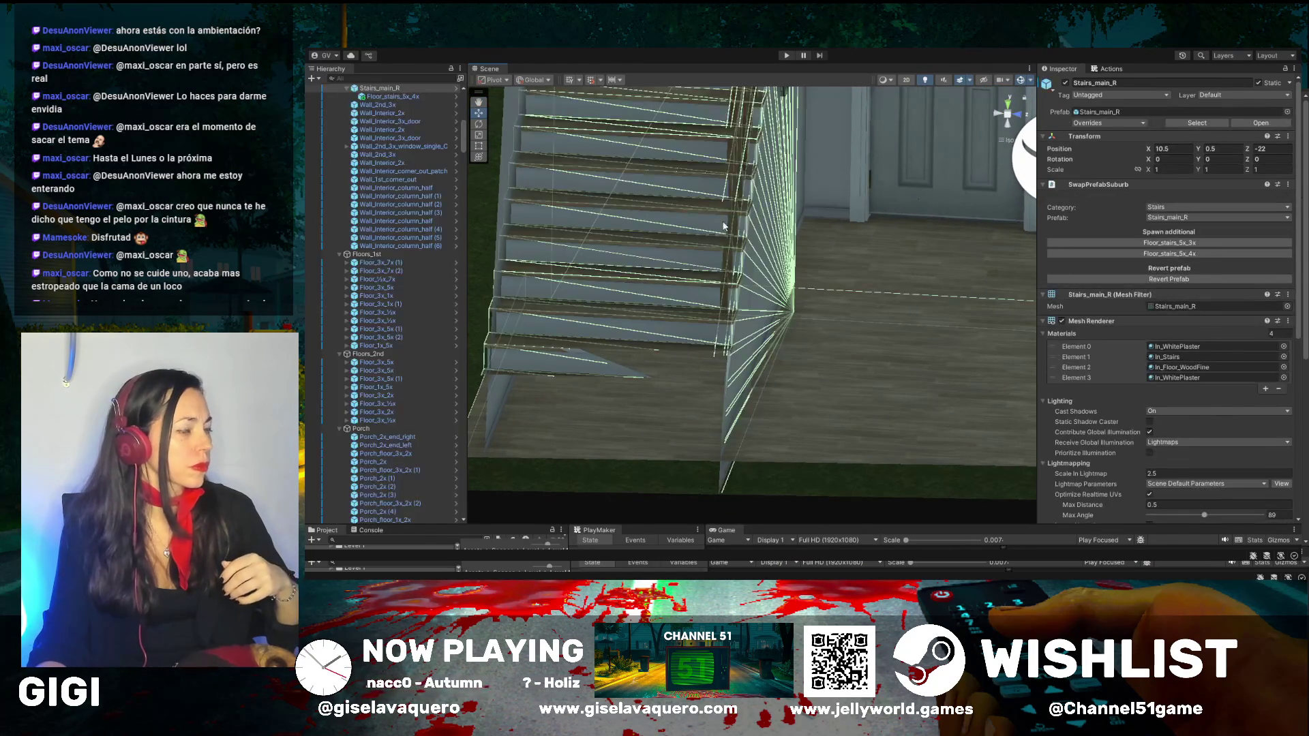
mouse_move(724, 227)
left_mouse_down()
mouse_move(544, 187)
mouse_move(554, 128)
mouse_move(519, 284)
mouse_move(552, 292)
left_mouse_up()
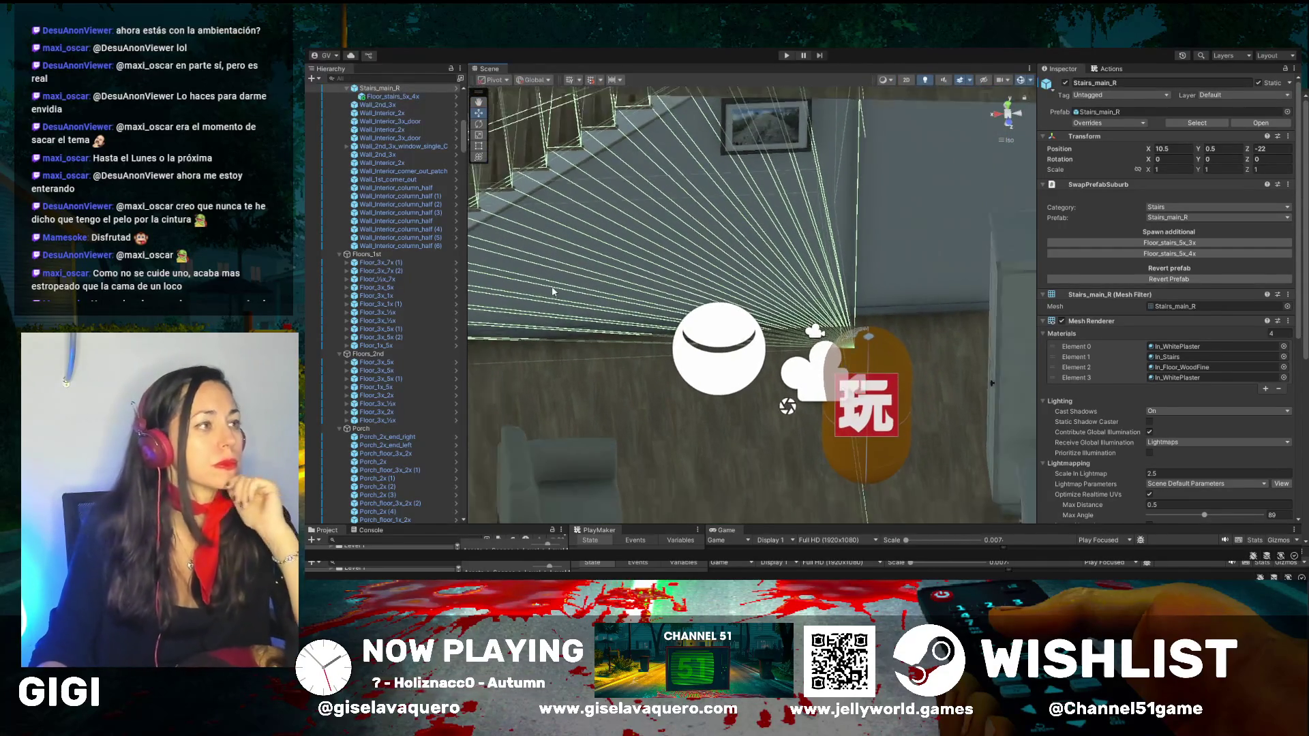
mouse_move(939, 240)
left_mouse_down()
mouse_move(865, 246)
mouse_move(839, 204)
mouse_move(856, 235)
left_mouse_up()
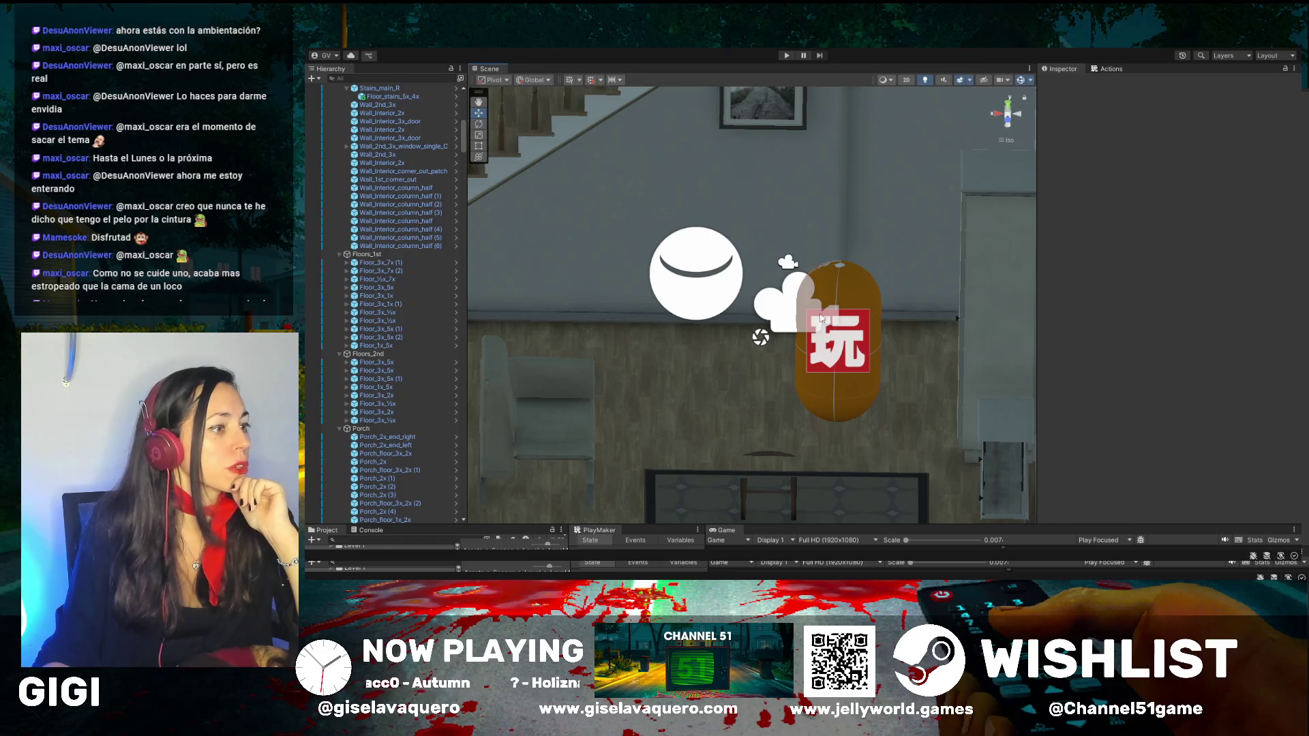
Step: Move PlayerCore to X 31.8, Y 4.8, Z -70.5 and enlarge the lower Game view panels
left_click(845, 322)
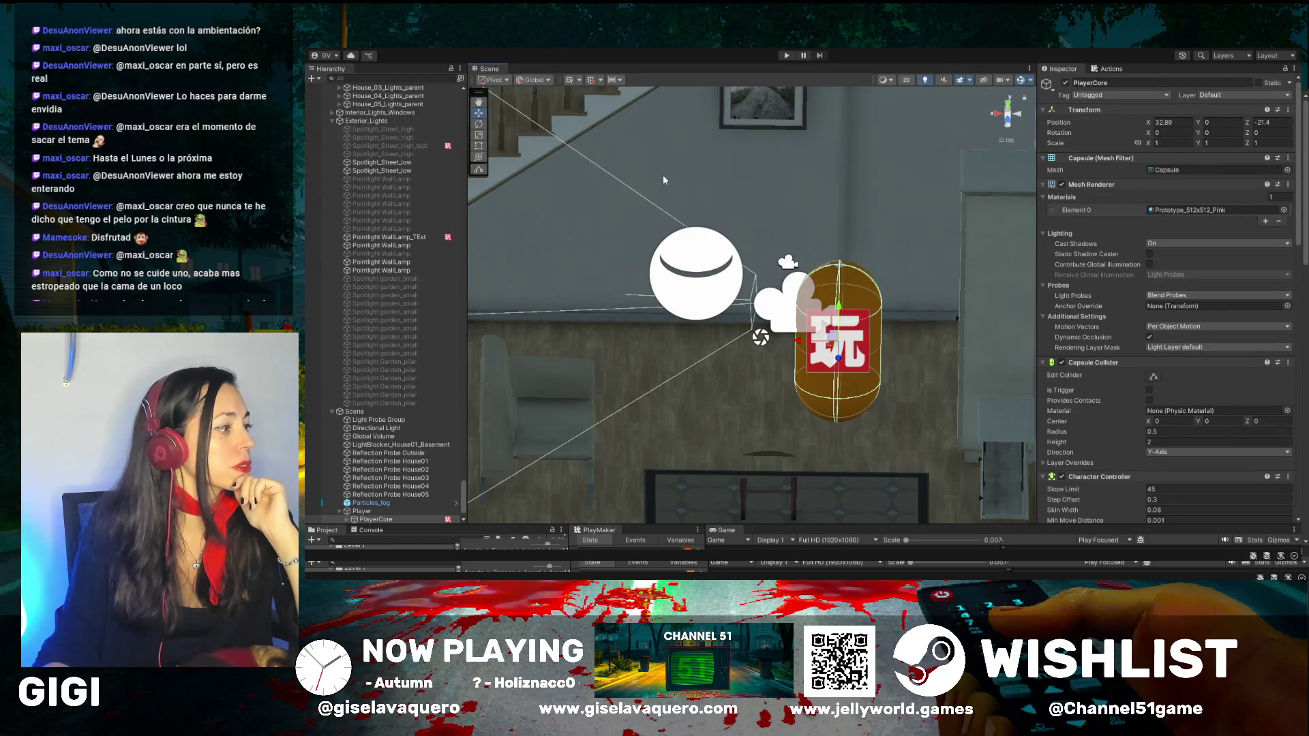
scroll(685, 184, "down", 10)
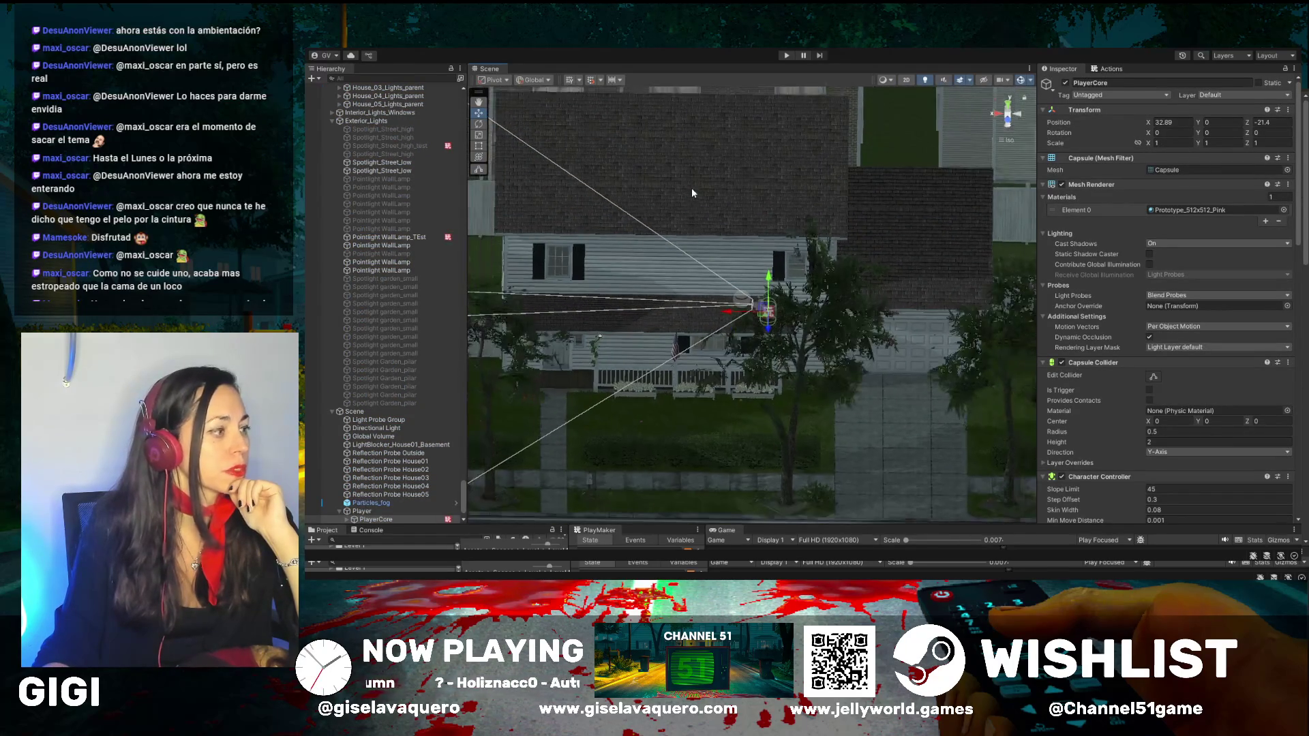
scroll(692, 193, "down", 10)
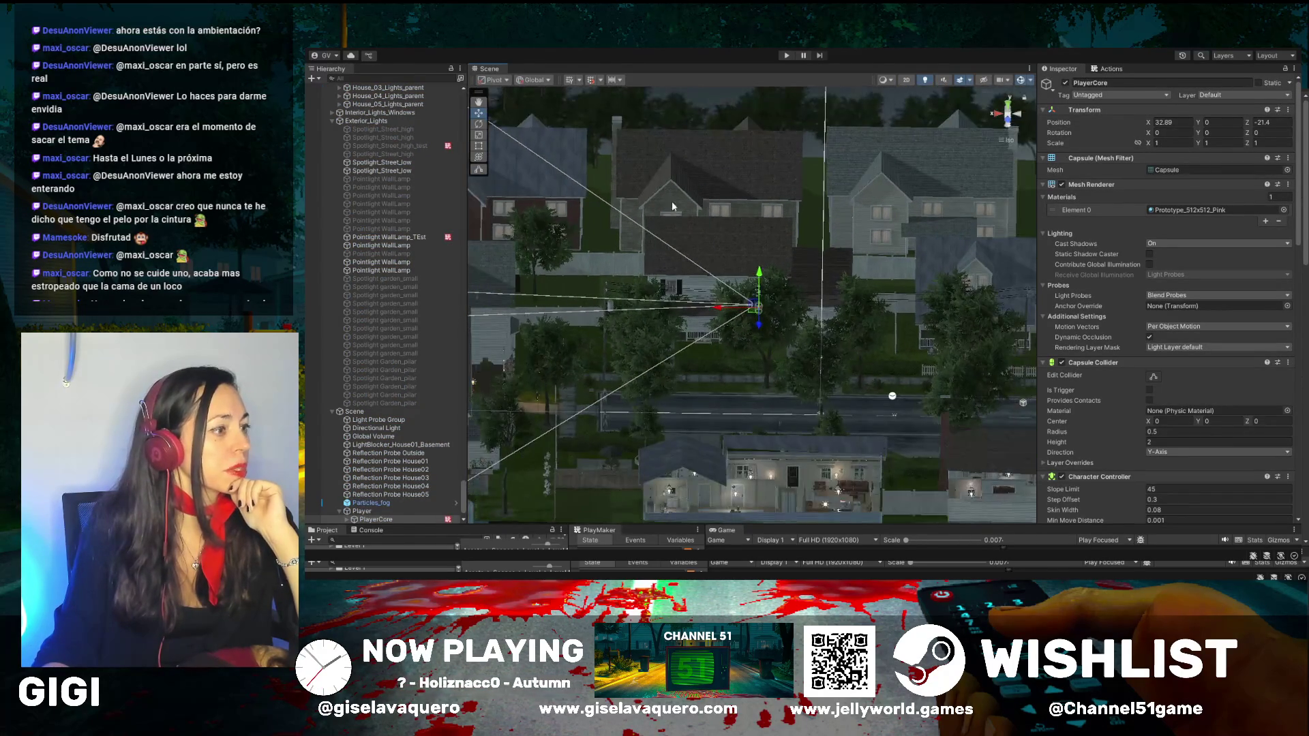
left_click_drag(762, 284, 773, 232)
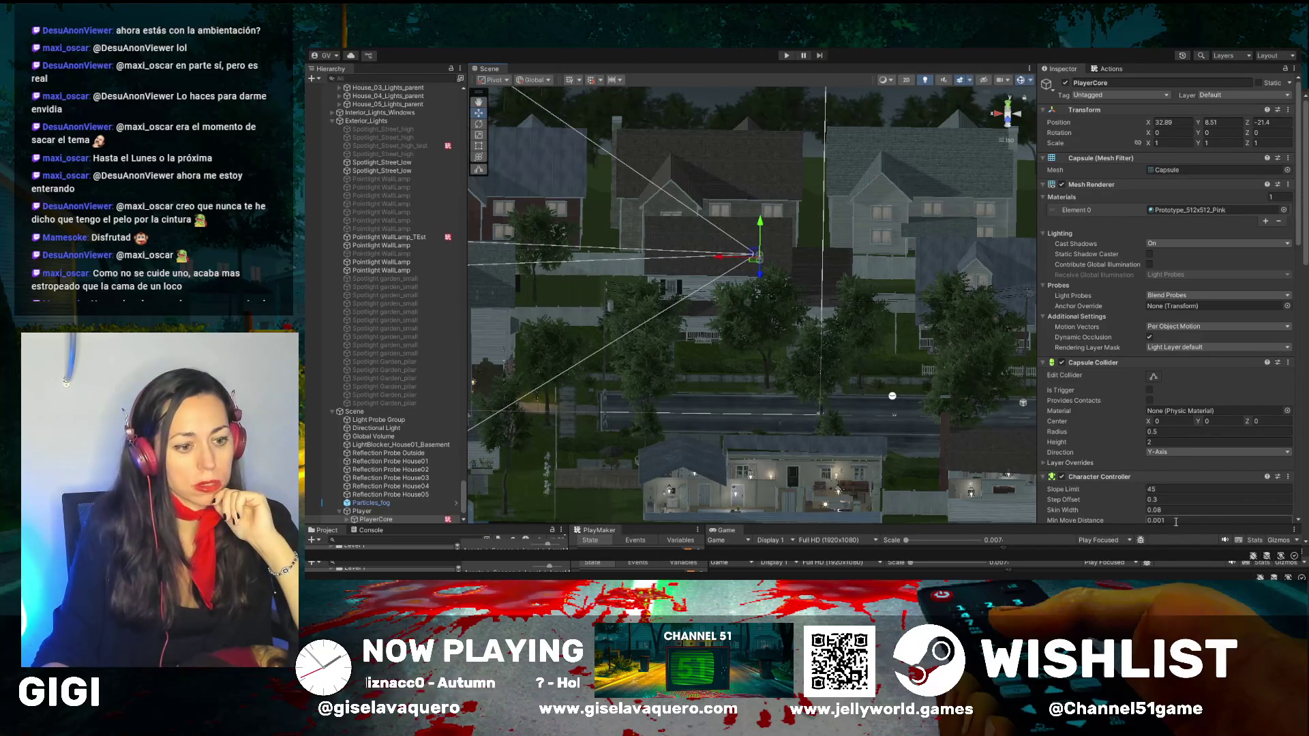
left_click_drag(1175, 524, 1158, 404)
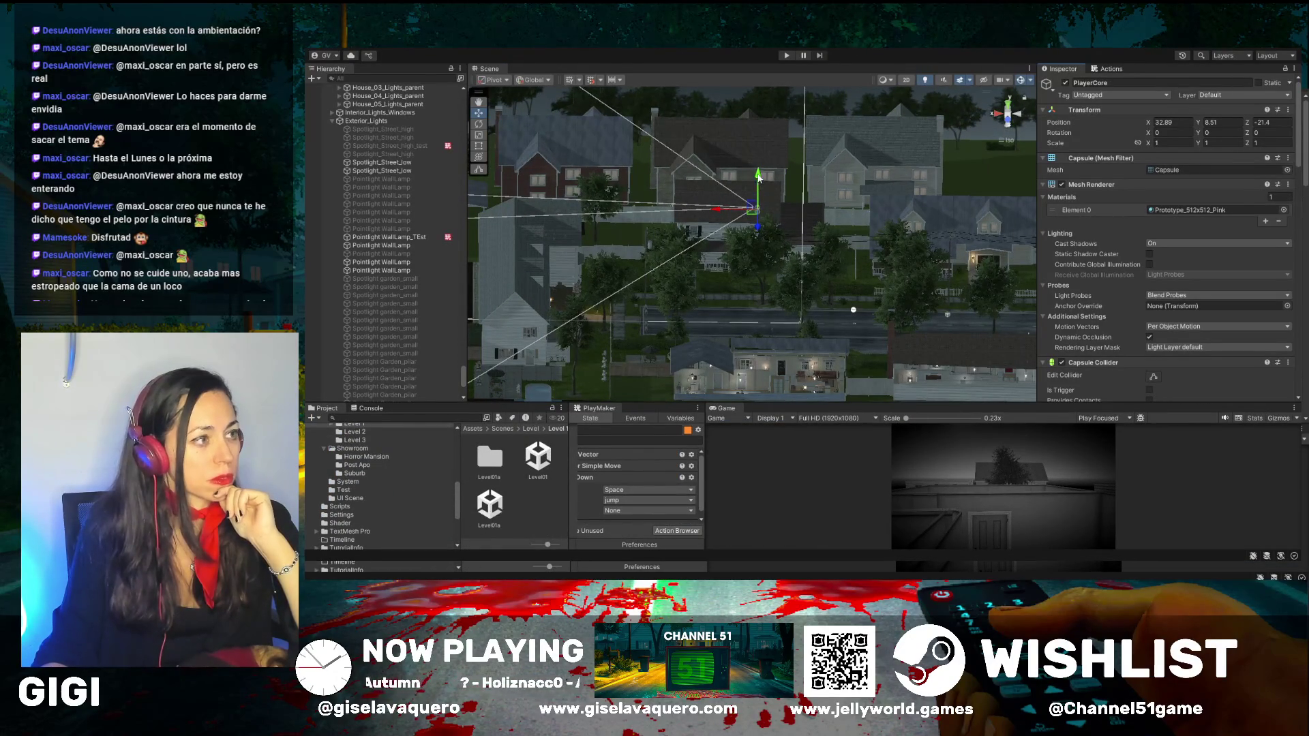
mouse_move(758, 176)
left_mouse_down()
mouse_move(763, 195)
mouse_move(685, 240)
mouse_move(649, 145)
left_mouse_up()
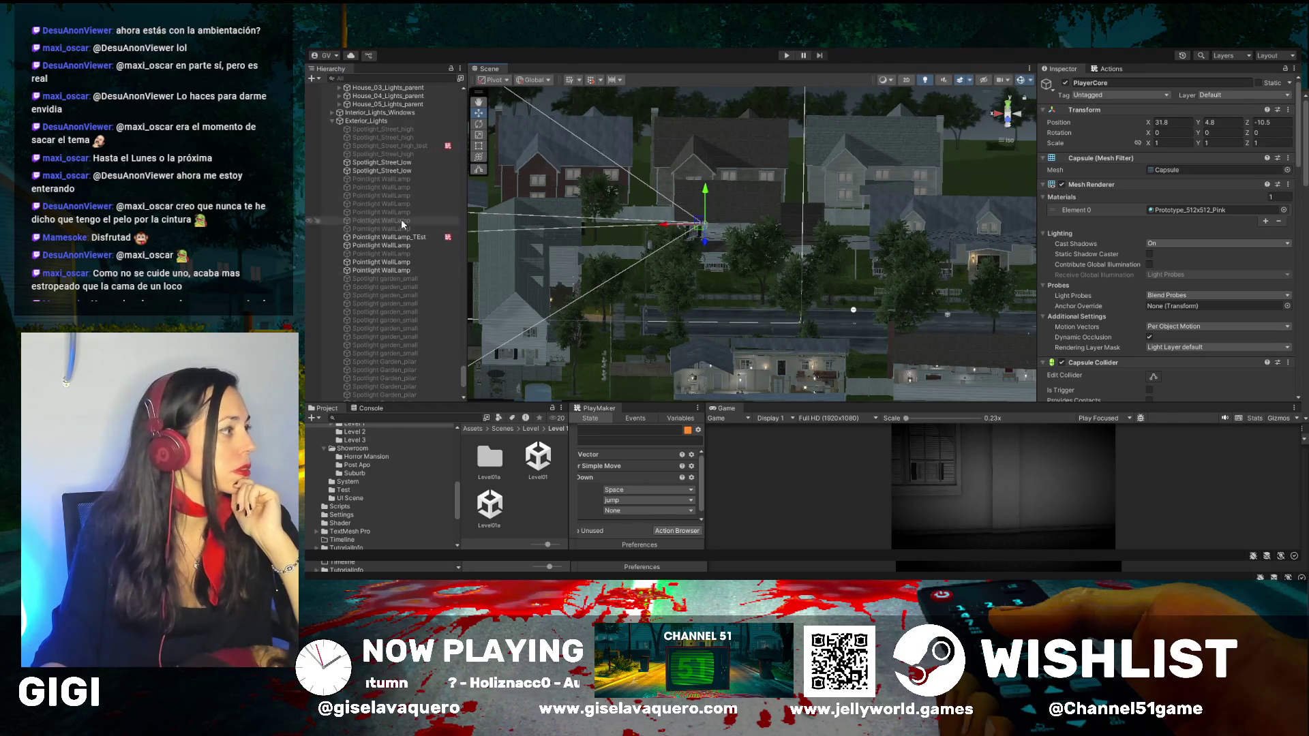
scroll(365, 348, "down", 5)
Step: Frame PlayerCore and orbit around its new room down to the adjacent armchair
double_click(380, 356)
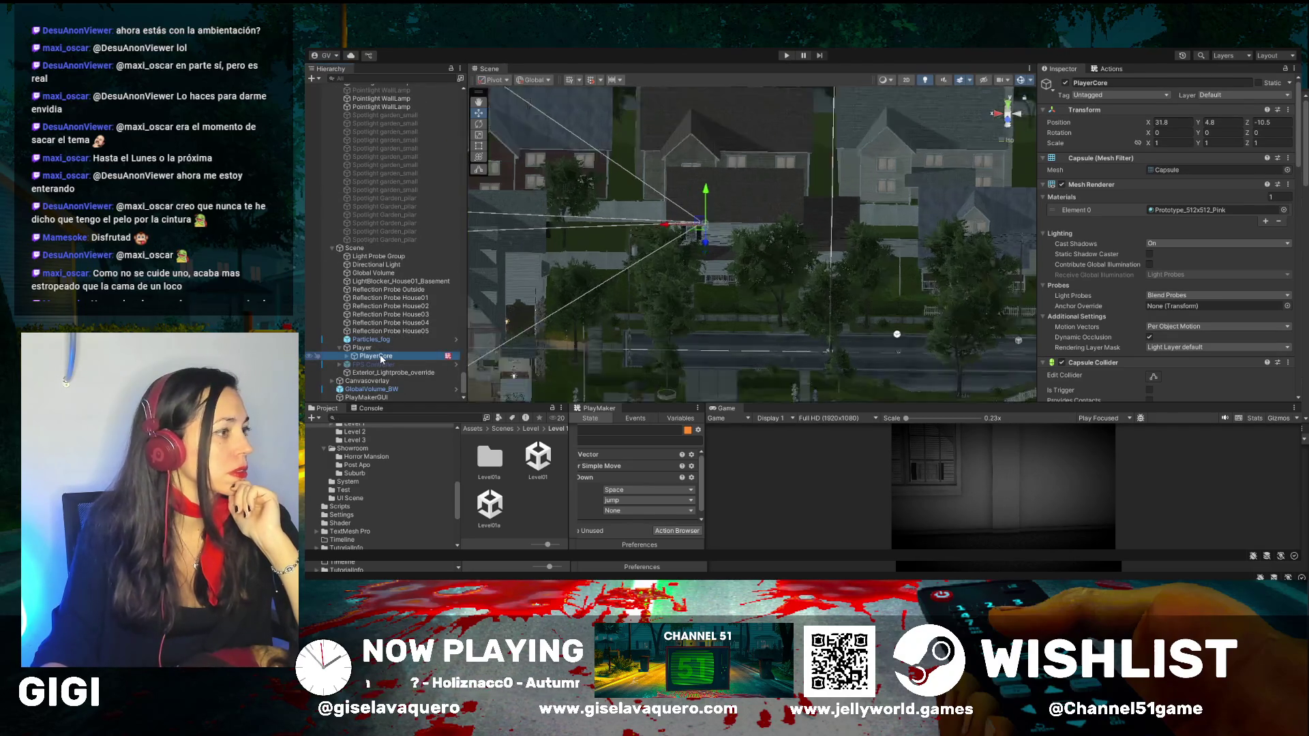
mouse_move(613, 225)
left_mouse_down()
mouse_move(648, 210)
mouse_move(797, 222)
left_mouse_up()
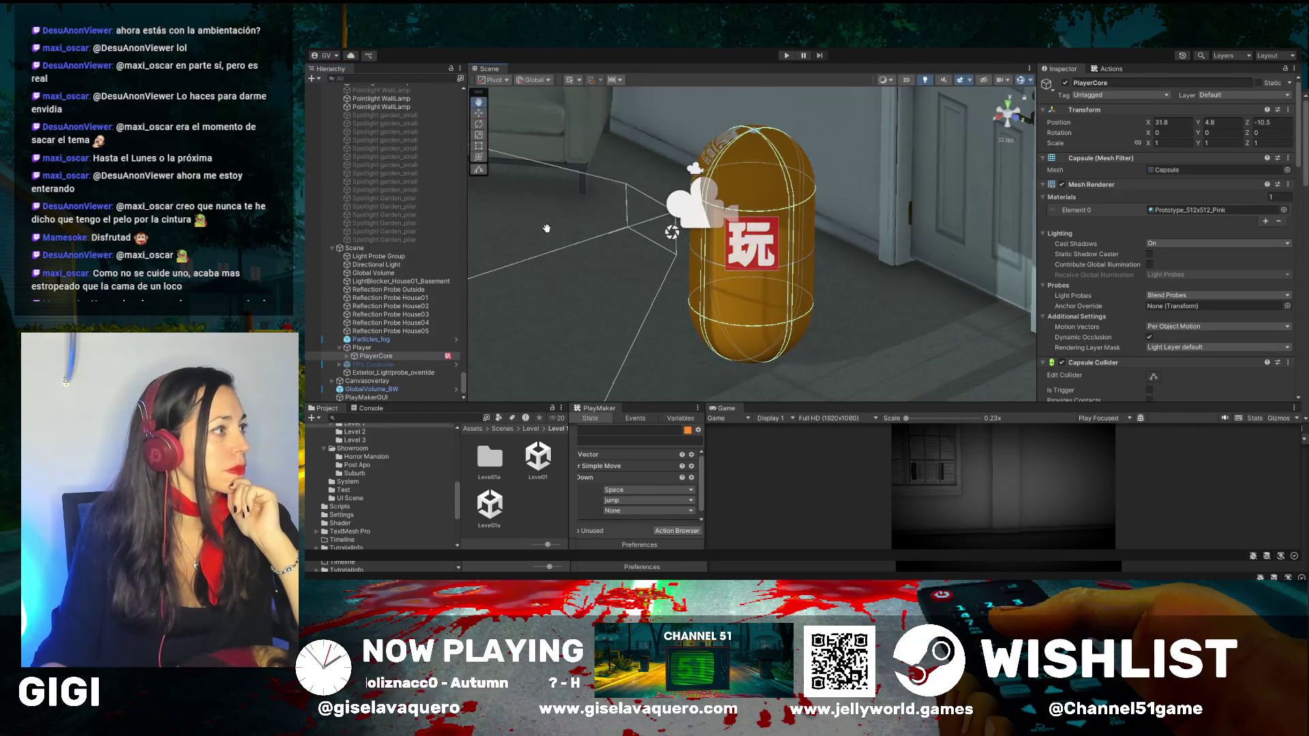
mouse_move(546, 228)
left_mouse_down()
mouse_move(968, 304)
mouse_move(891, 304)
mouse_move(824, 338)
mouse_move(619, 341)
mouse_move(310, 318)
mouse_move(1247, 305)
mouse_move(1208, 274)
mouse_move(1209, 250)
mouse_move(1224, 287)
mouse_move(1295, 300)
mouse_move(423, 308)
mouse_move(584, 326)
left_mouse_up()
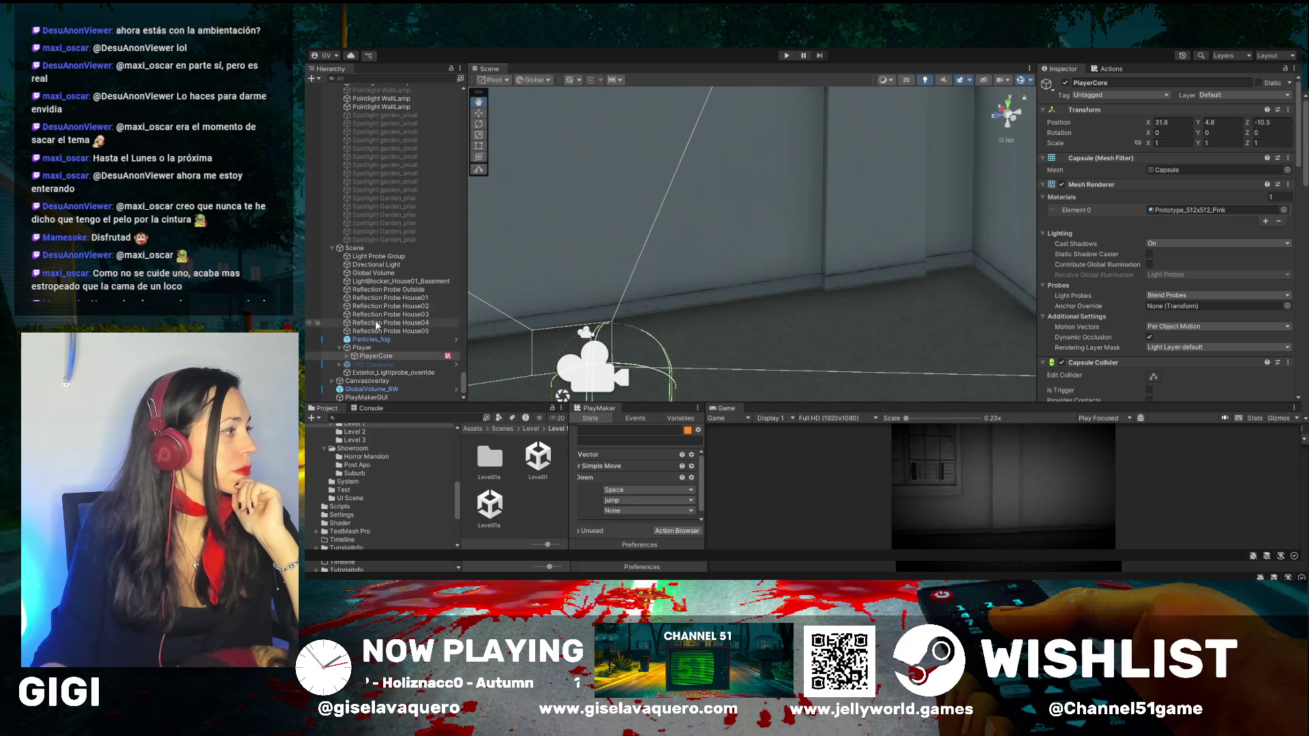
scroll(382, 273, "up", 10)
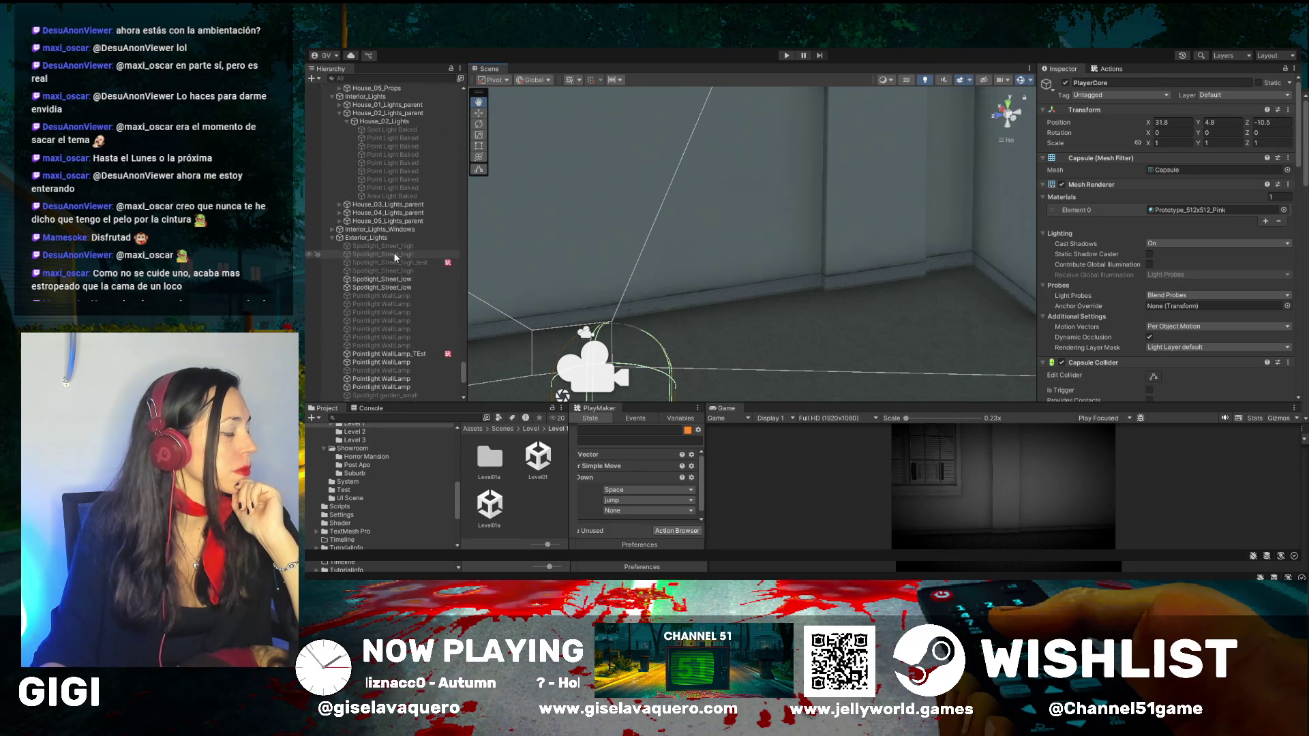
scroll(395, 256, "up", 5)
left_click_drag(555, 230, 462, 105)
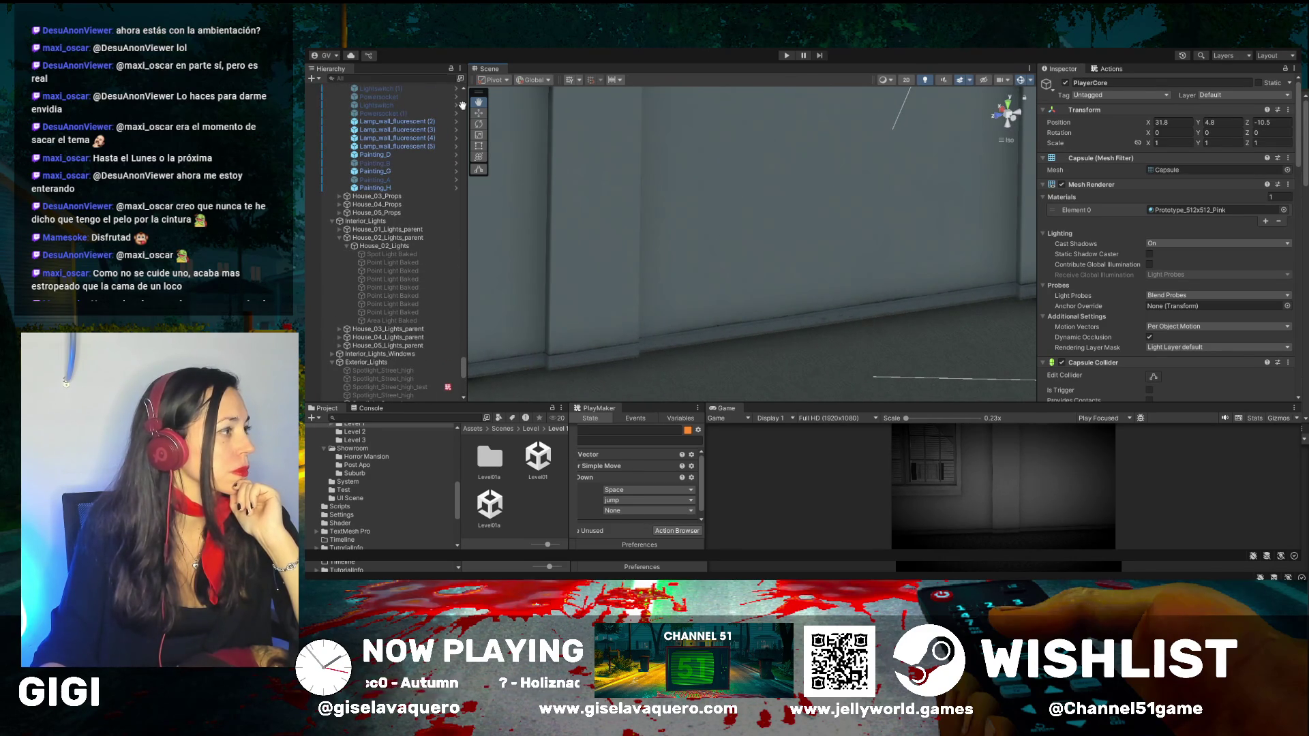
left_click_drag(1003, 225, 985, 227)
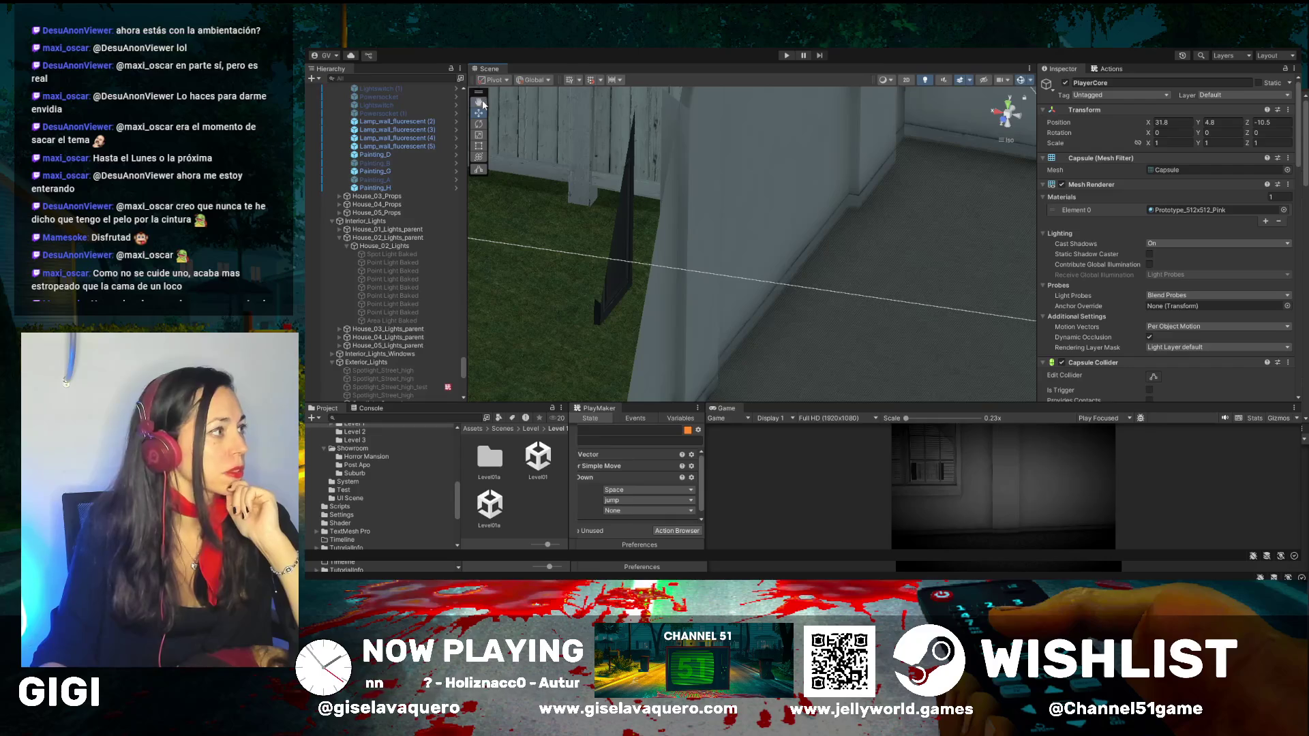
mouse_move(901, 170)
left_mouse_down()
mouse_move(660, 182)
mouse_move(766, 186)
mouse_move(643, 210)
mouse_move(559, 171)
left_mouse_up()
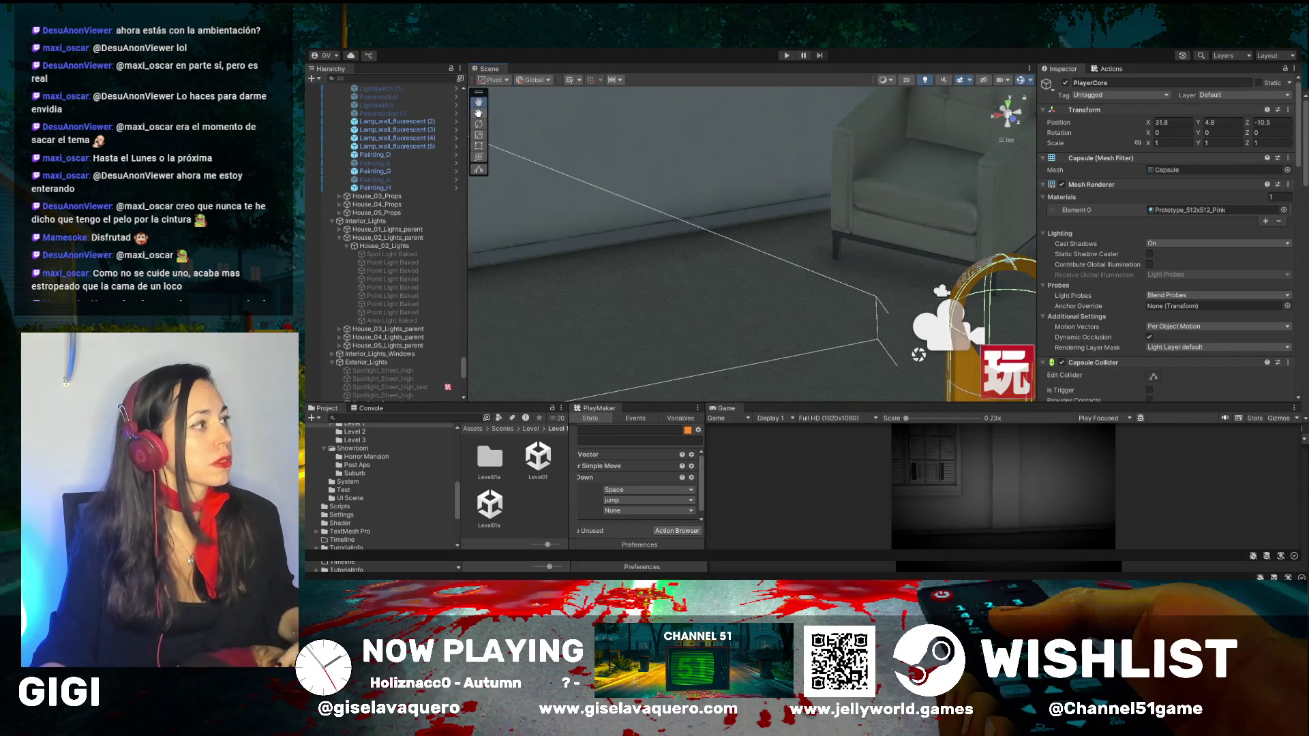
Step: Select the hidden props through Bed_queen plus Workdesk_solo and set them active again
left_click(910, 150)
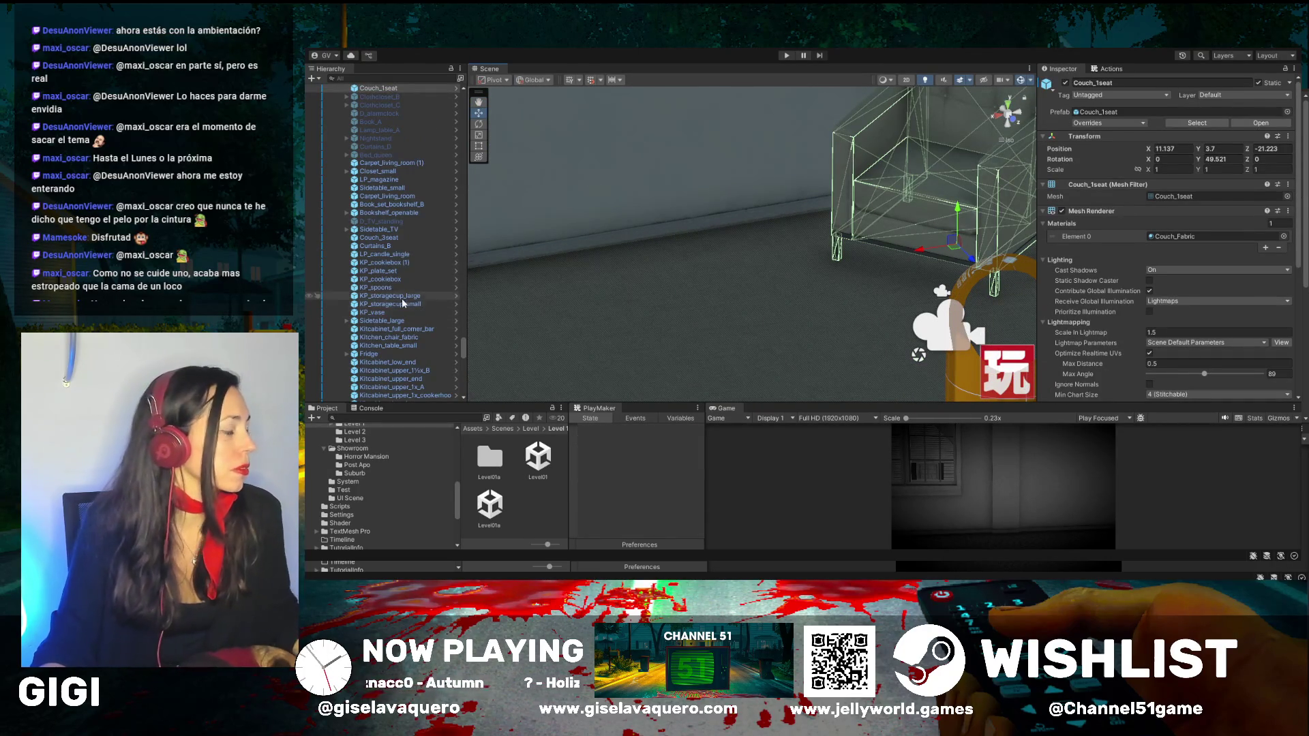
scroll(402, 302, "up", 3)
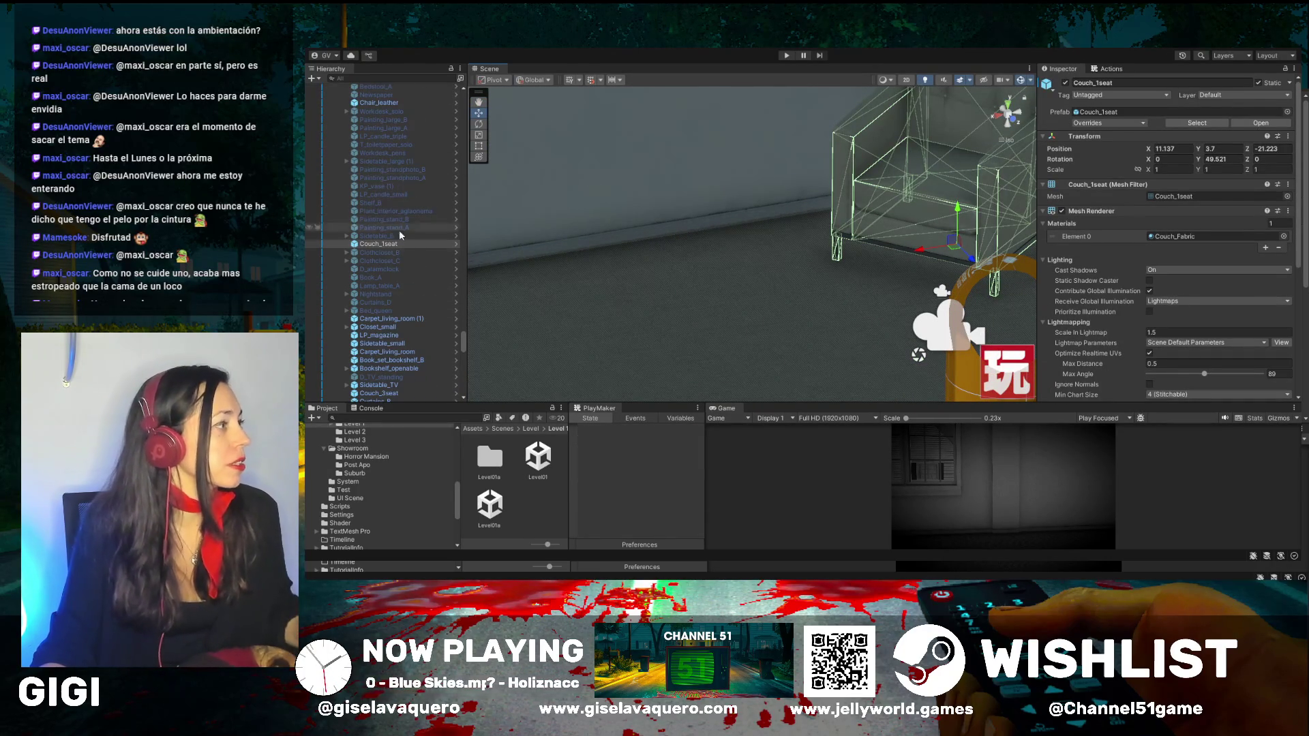
left_click(378, 310)
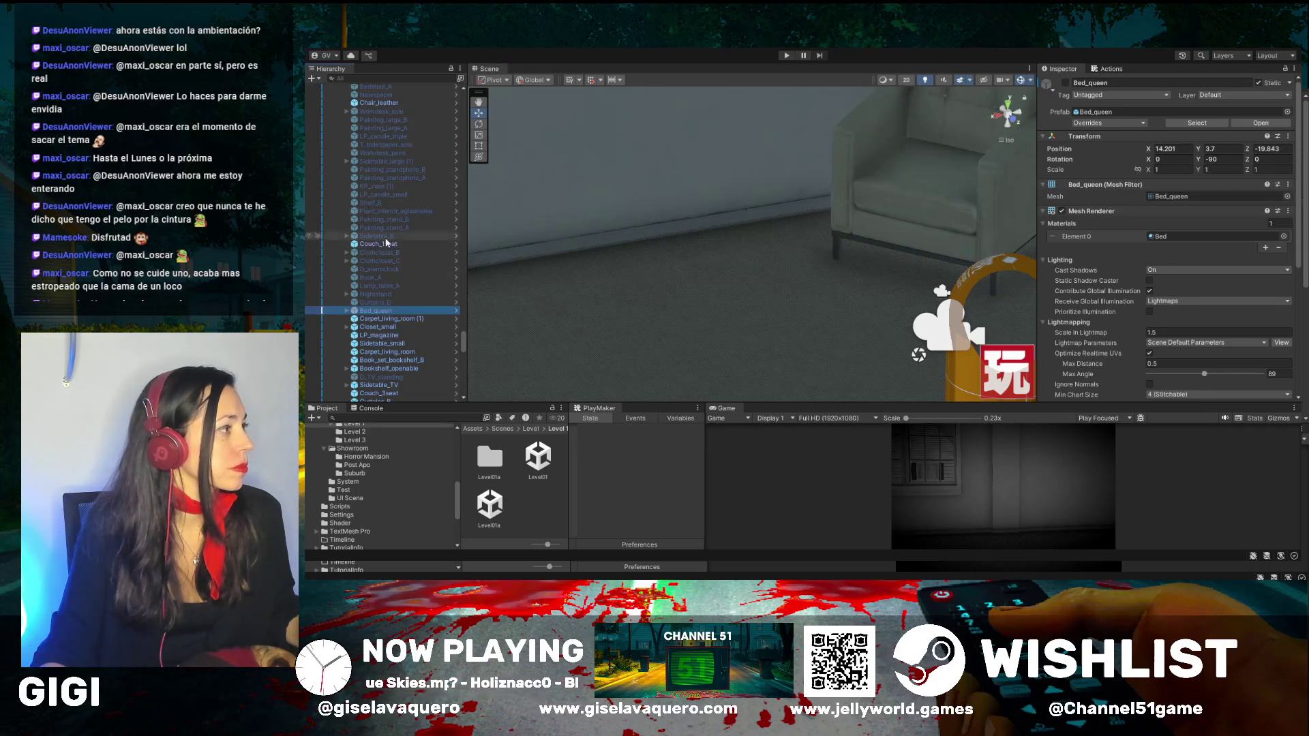
left_click(388, 120, "shift")
left_click(387, 112, "shift")
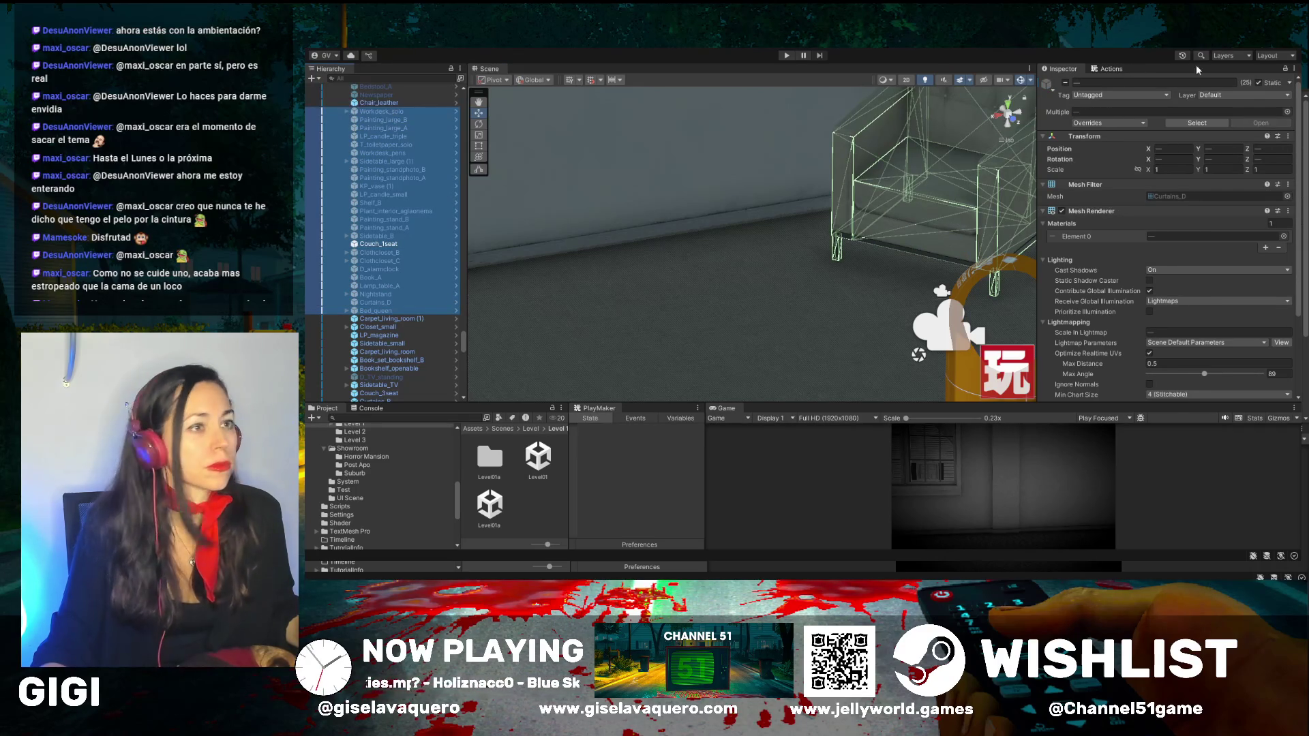
left_click(1066, 83)
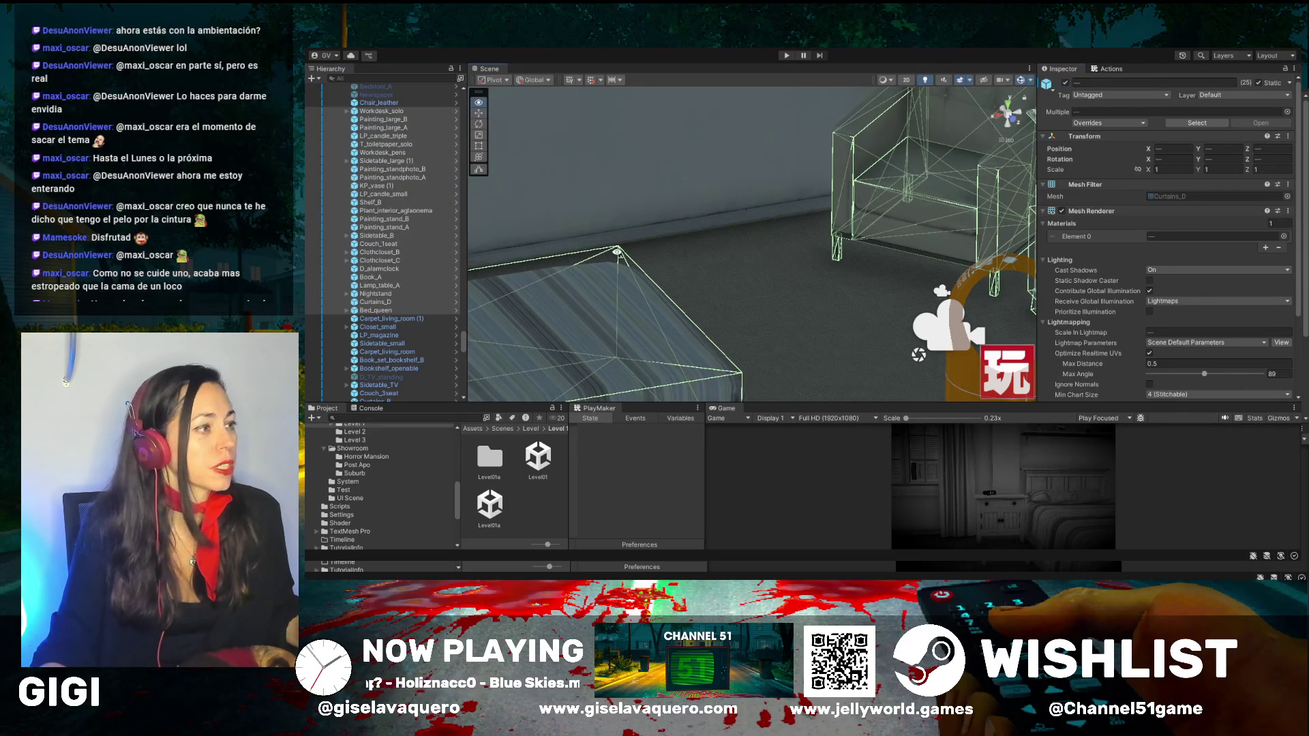
Step: Orbit close to the bed and select the props from Nightstand (1) to Newspaper
left_click_drag(617, 253, 828, 188)
scroll(406, 208, "up", 6)
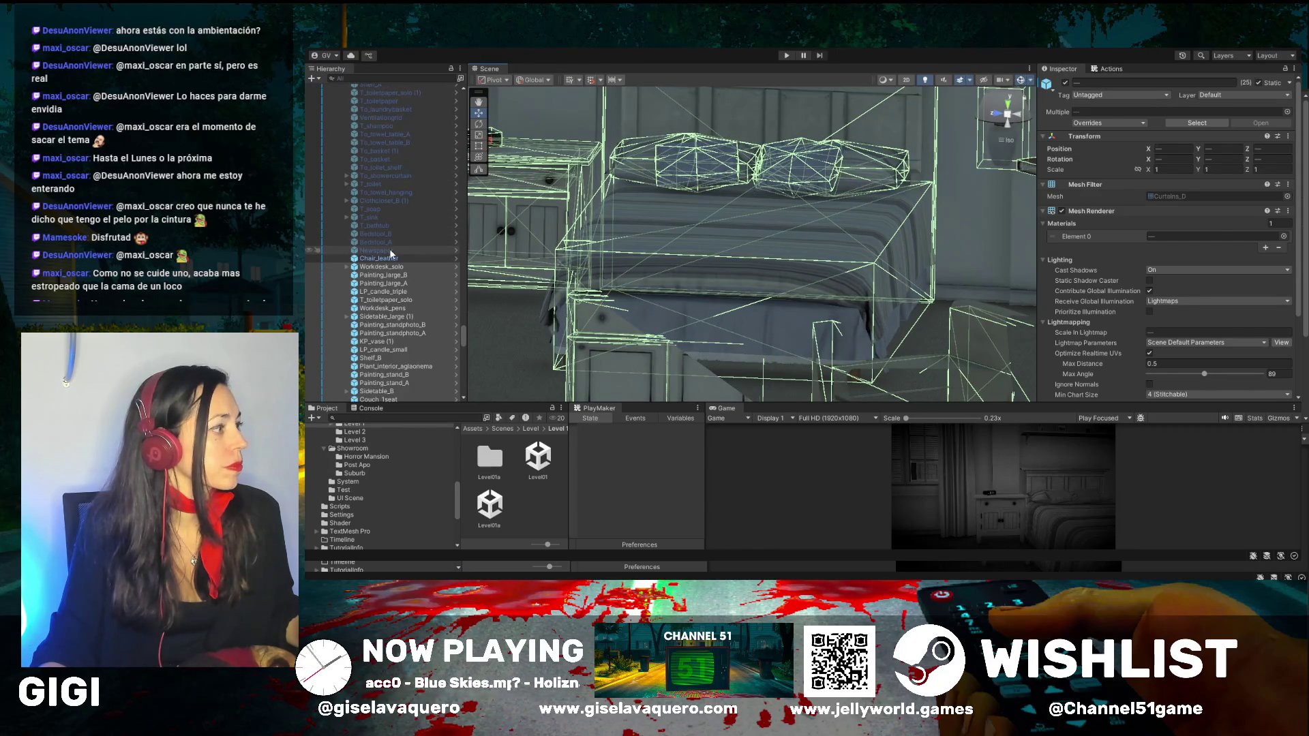
left_click(390, 251)
scroll(390, 247, "up", 8)
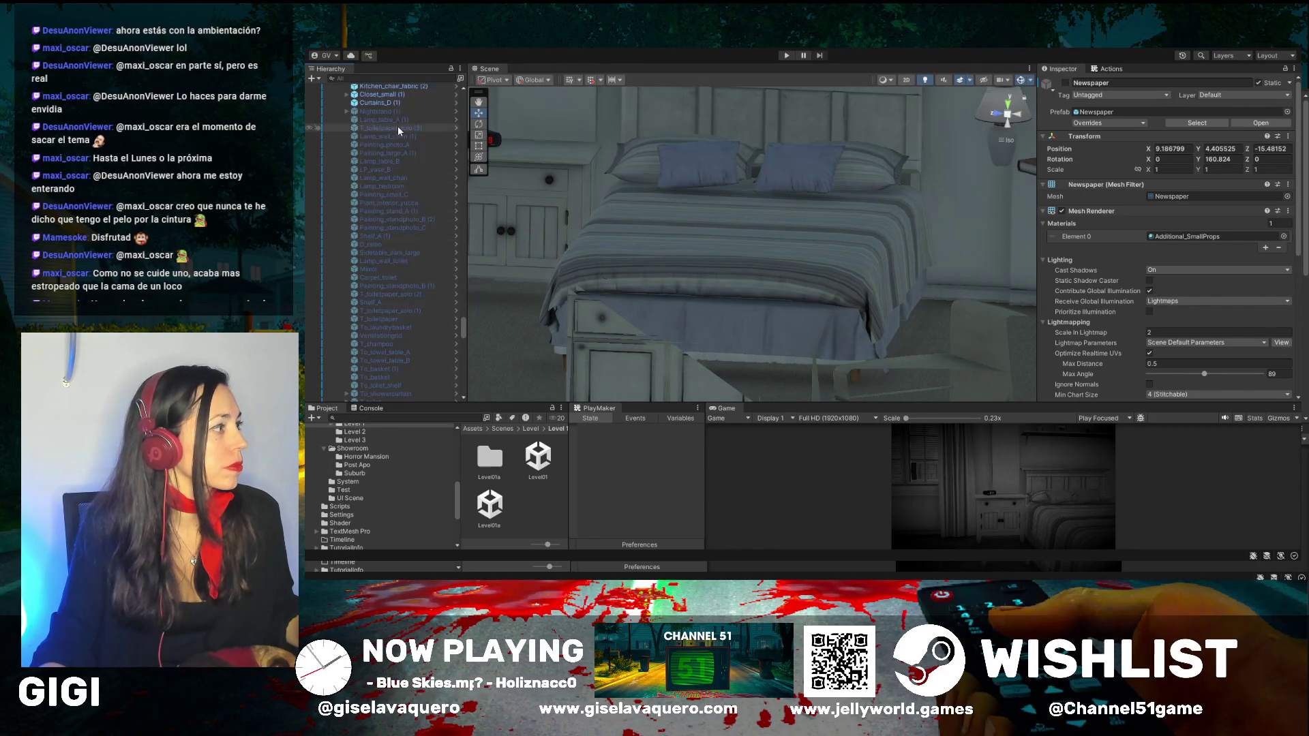
left_click(398, 111, "shift")
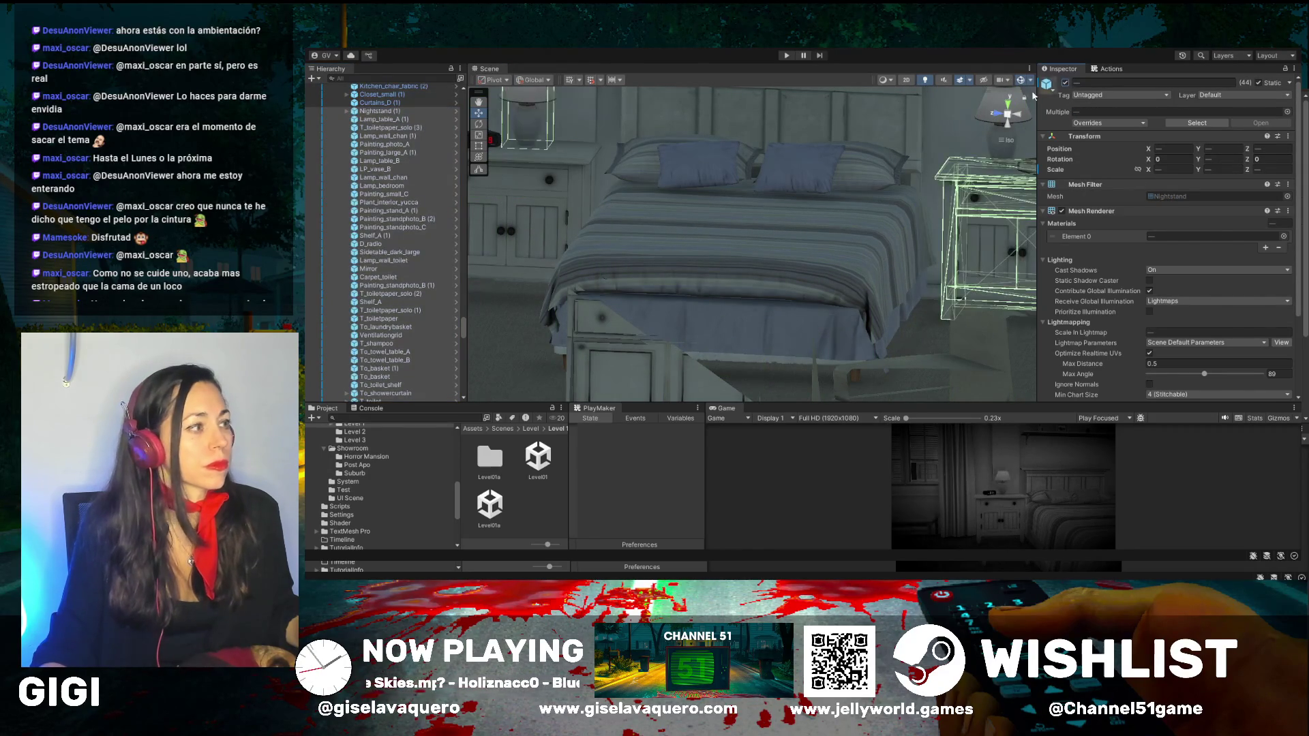
mouse_move(665, 205)
left_mouse_down()
mouse_move(590, 207)
mouse_move(648, 232)
mouse_move(757, 237)
mouse_move(593, 339)
mouse_move(652, 356)
left_mouse_up()
scroll(406, 281, "down", 10)
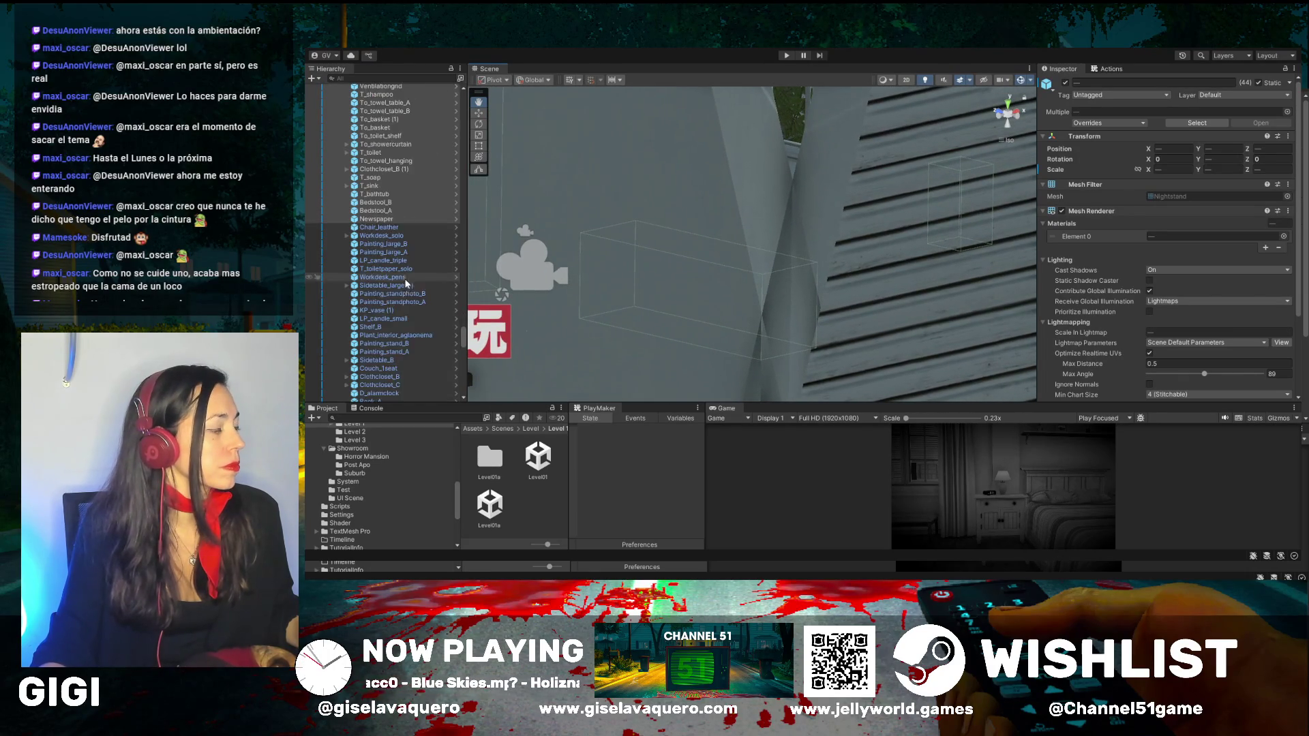
scroll(428, 301, "down", 15)
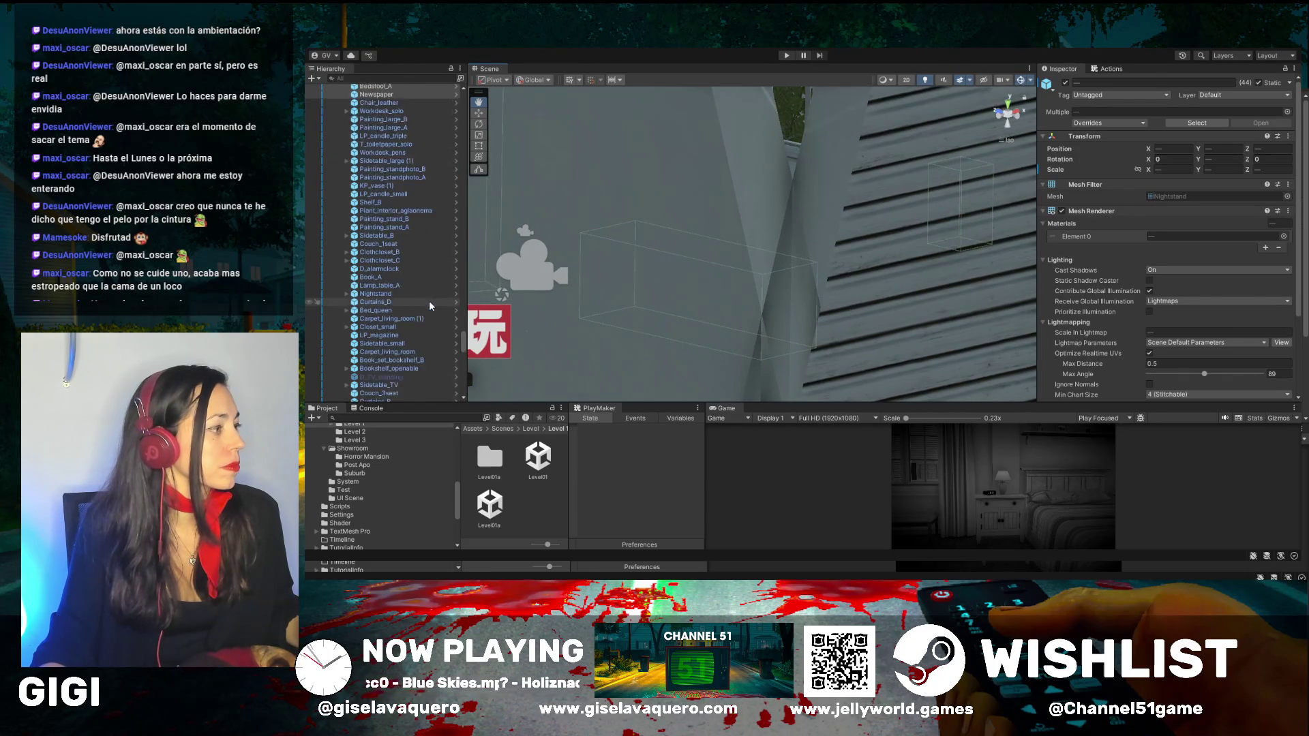
scroll(427, 310, "down", 12)
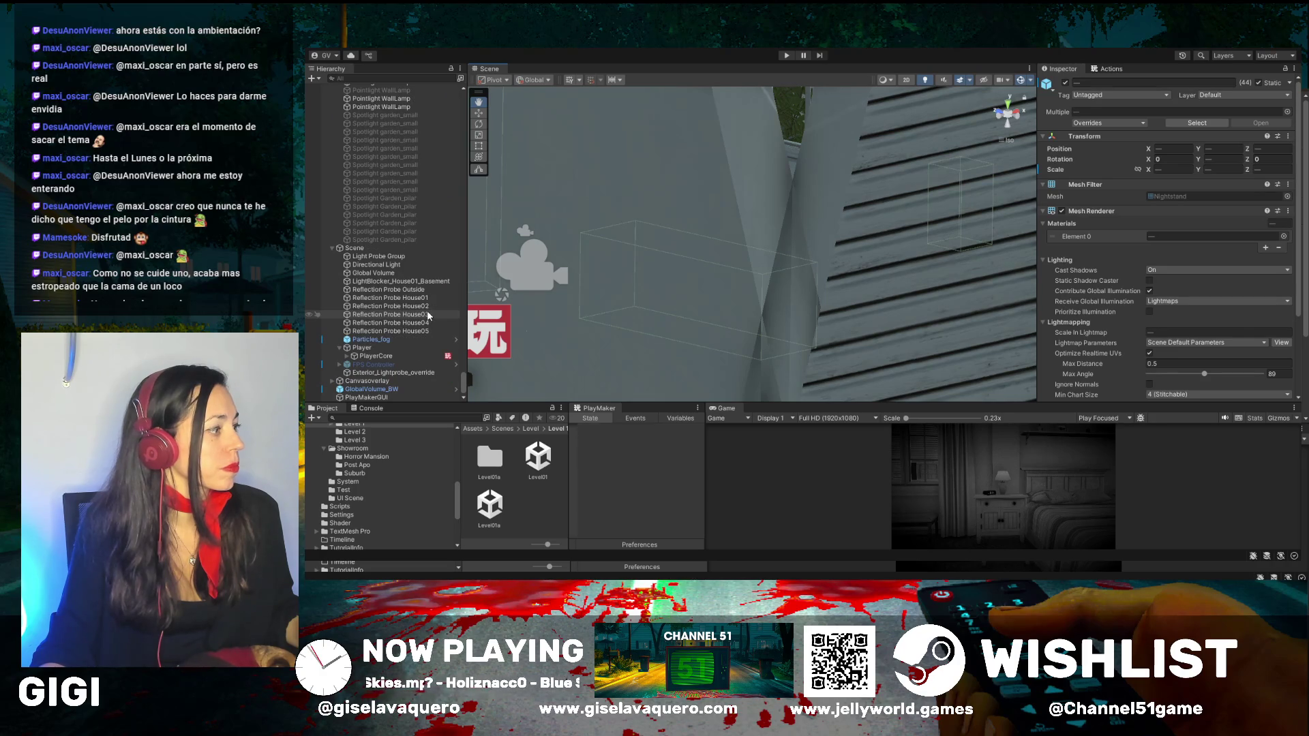
Step: Focus and orbit around PlayerCore, switch to the Move tool, and select Floor_3x_5x
double_click(376, 356)
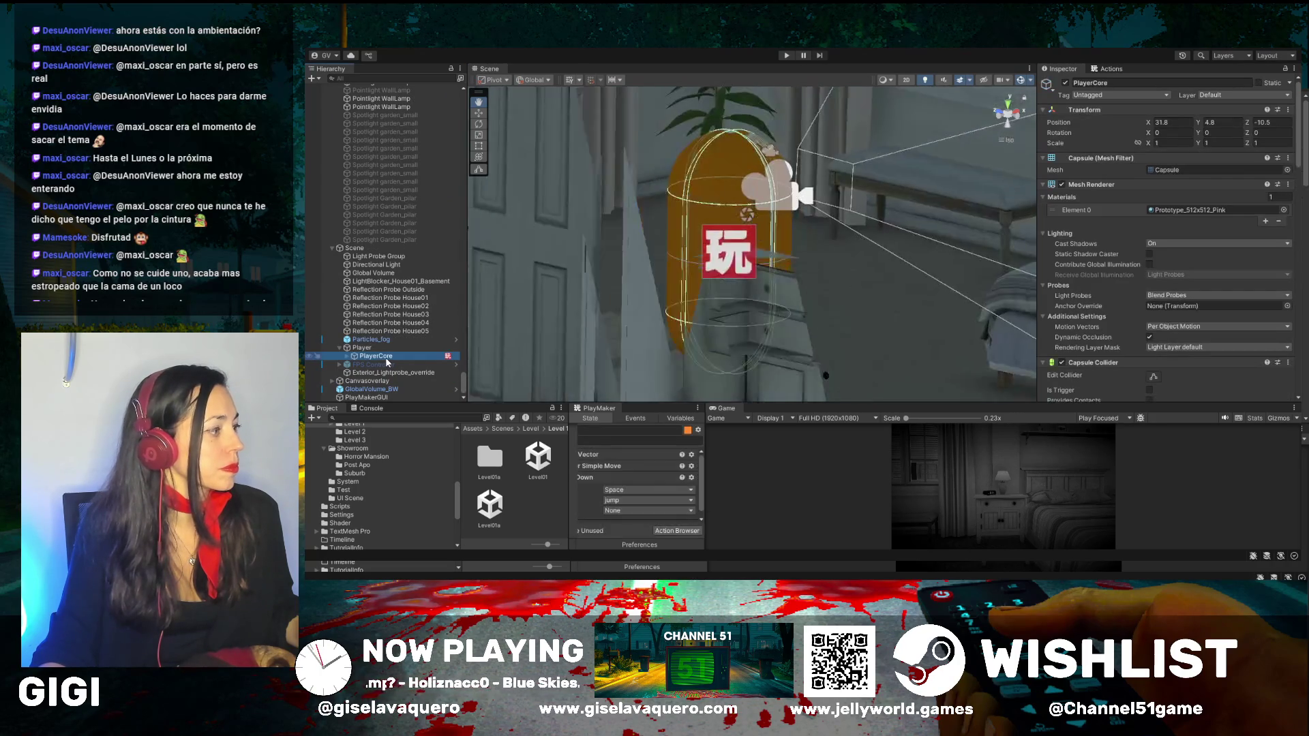
scroll(692, 252, "up", 3)
left_click_drag(692, 251, 600, 191)
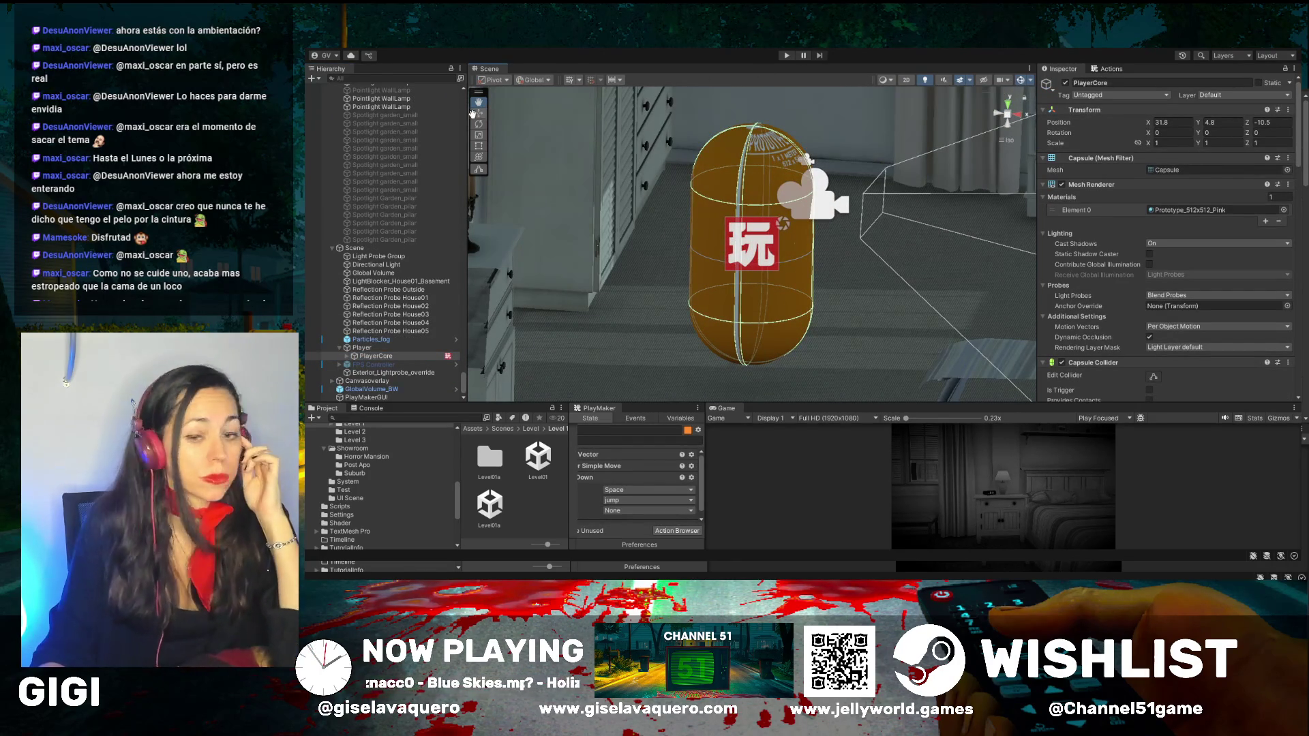
key("w")
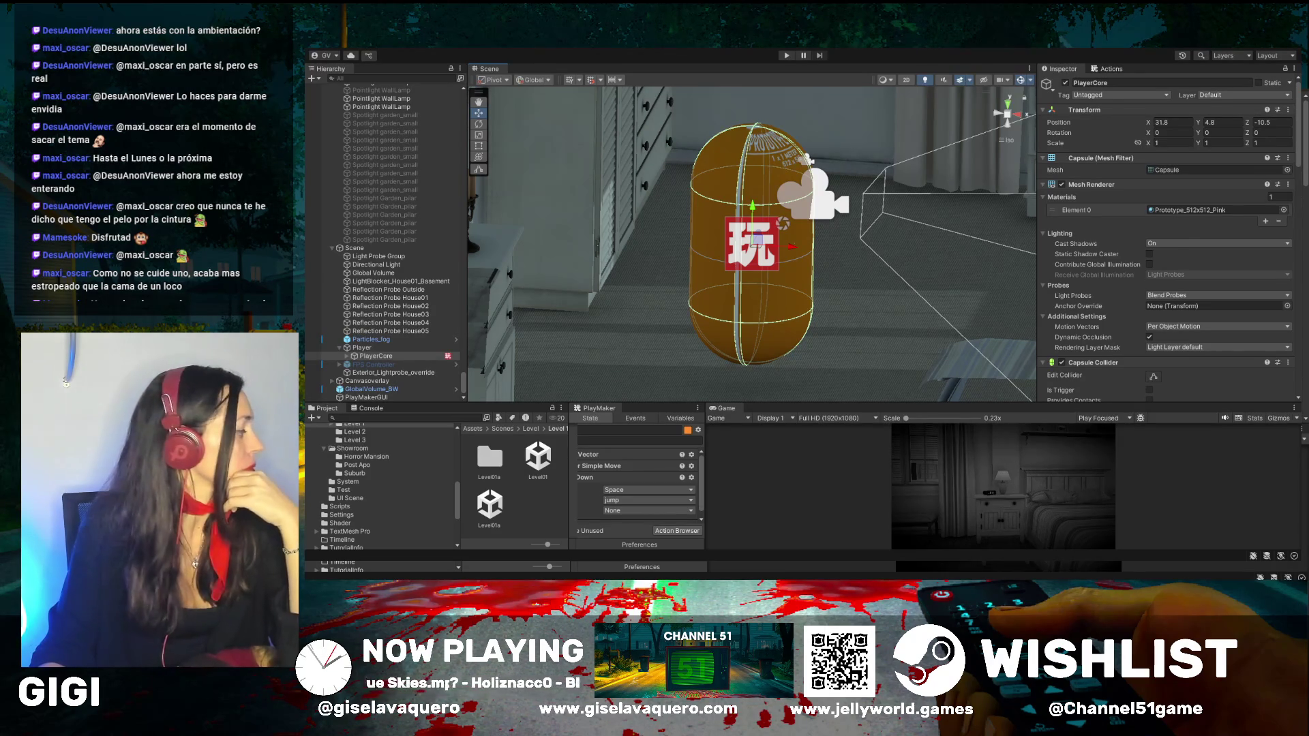
left_click(820, 282)
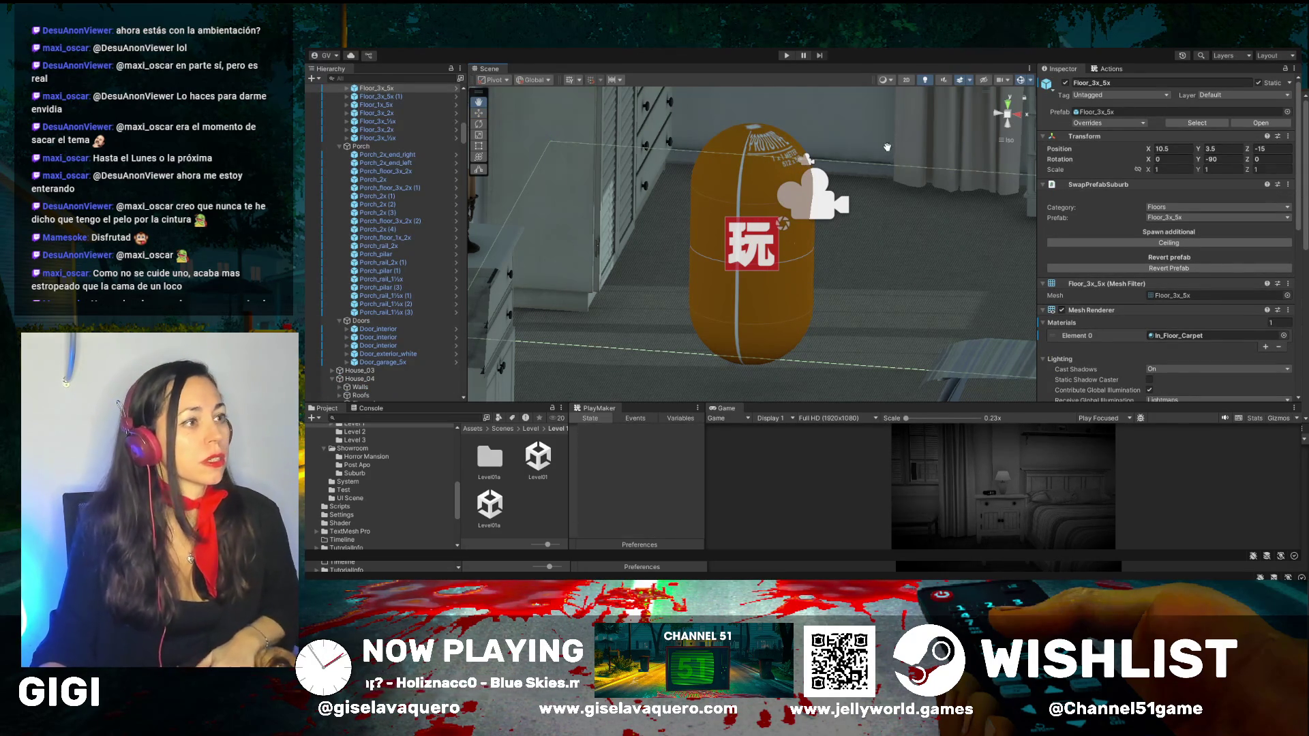
Step: Orbit the Scene view past the dresser to bring the bed into view
mouse_move(613, 195)
left_mouse_down()
mouse_move(880, 158)
mouse_move(851, 194)
left_mouse_up()
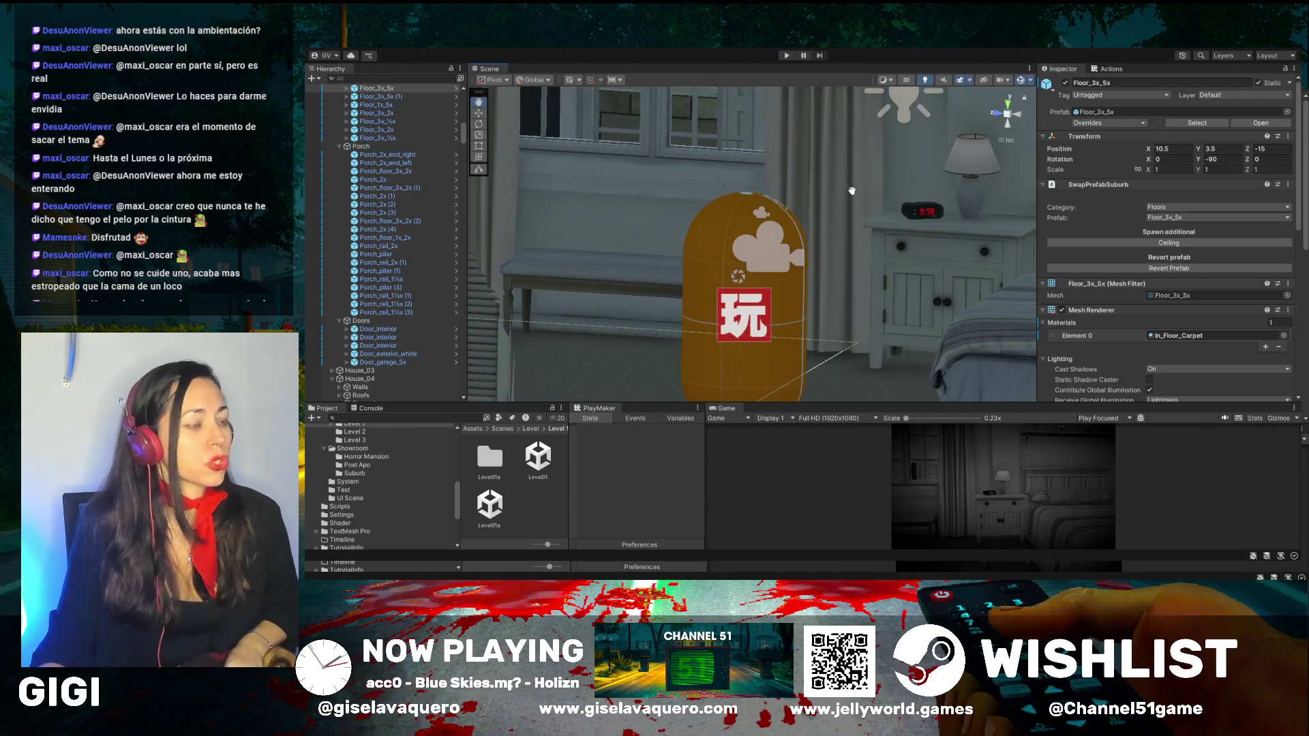
mouse_move(790, 236)
left_mouse_down()
mouse_move(953, 169)
mouse_move(553, 143)
left_mouse_up()
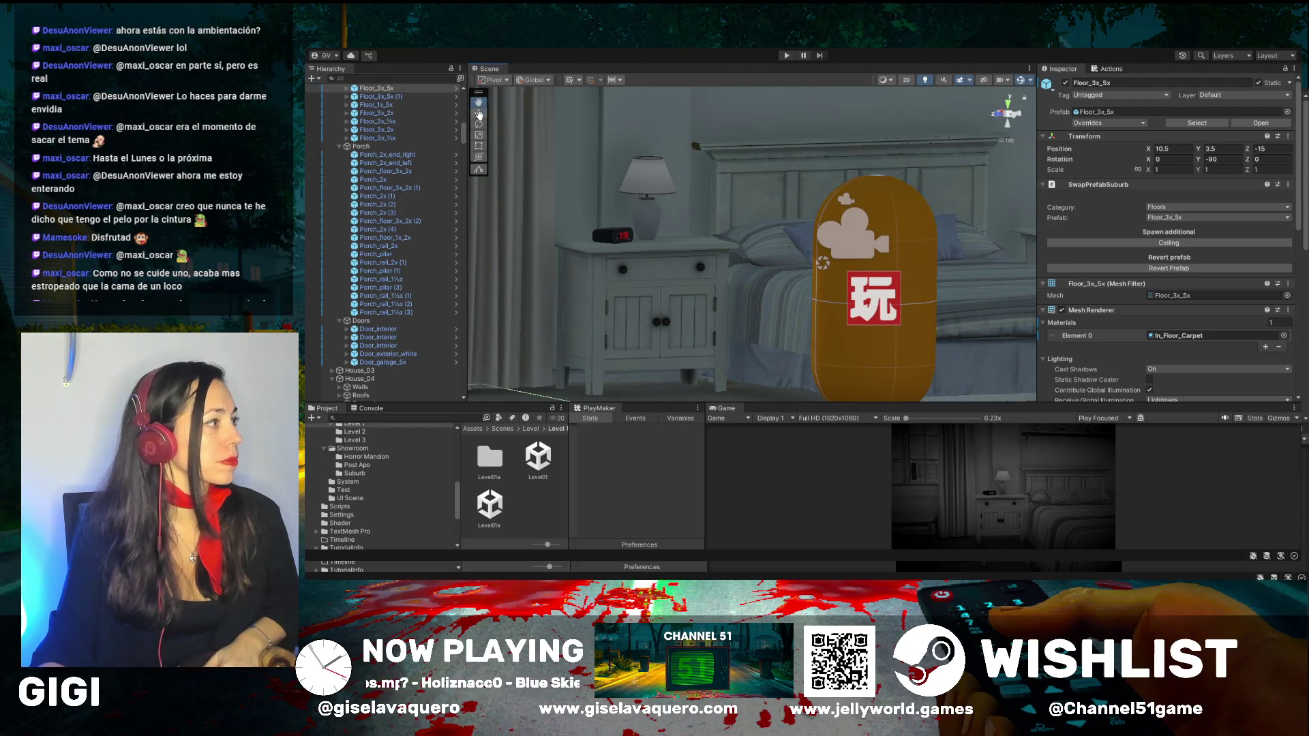
scroll(381, 211, "up", 15)
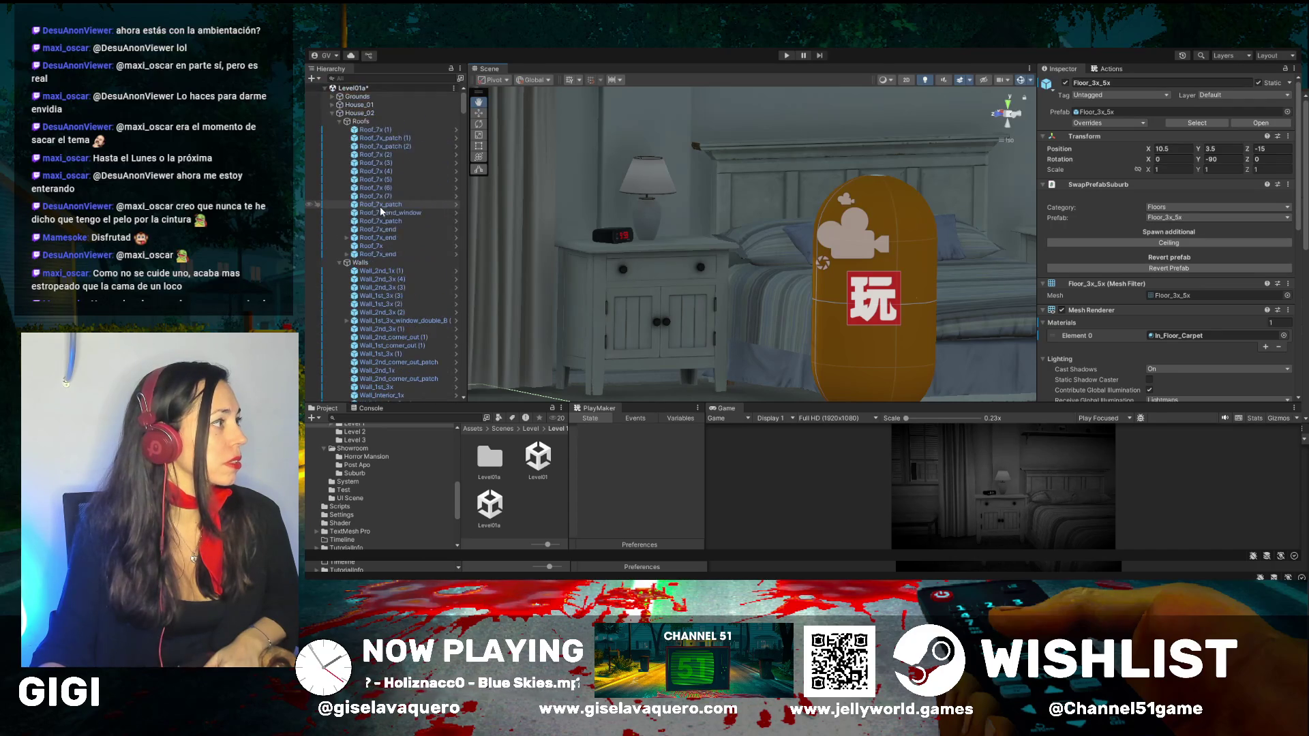
Step: Collapse House_02 and Exterior_Props, then select the bedside lamp Lamp_table_A (1)
left_click(332, 114)
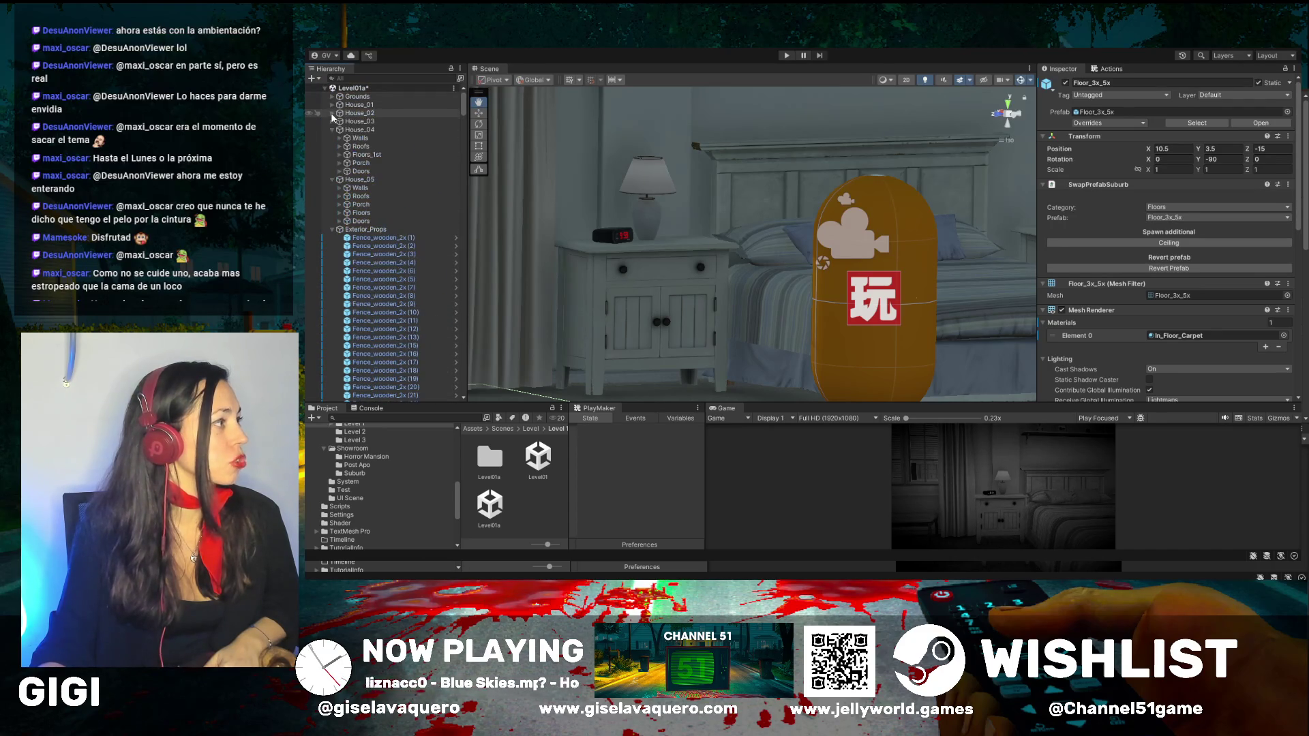
left_click(332, 230)
scroll(342, 219, "down", 3)
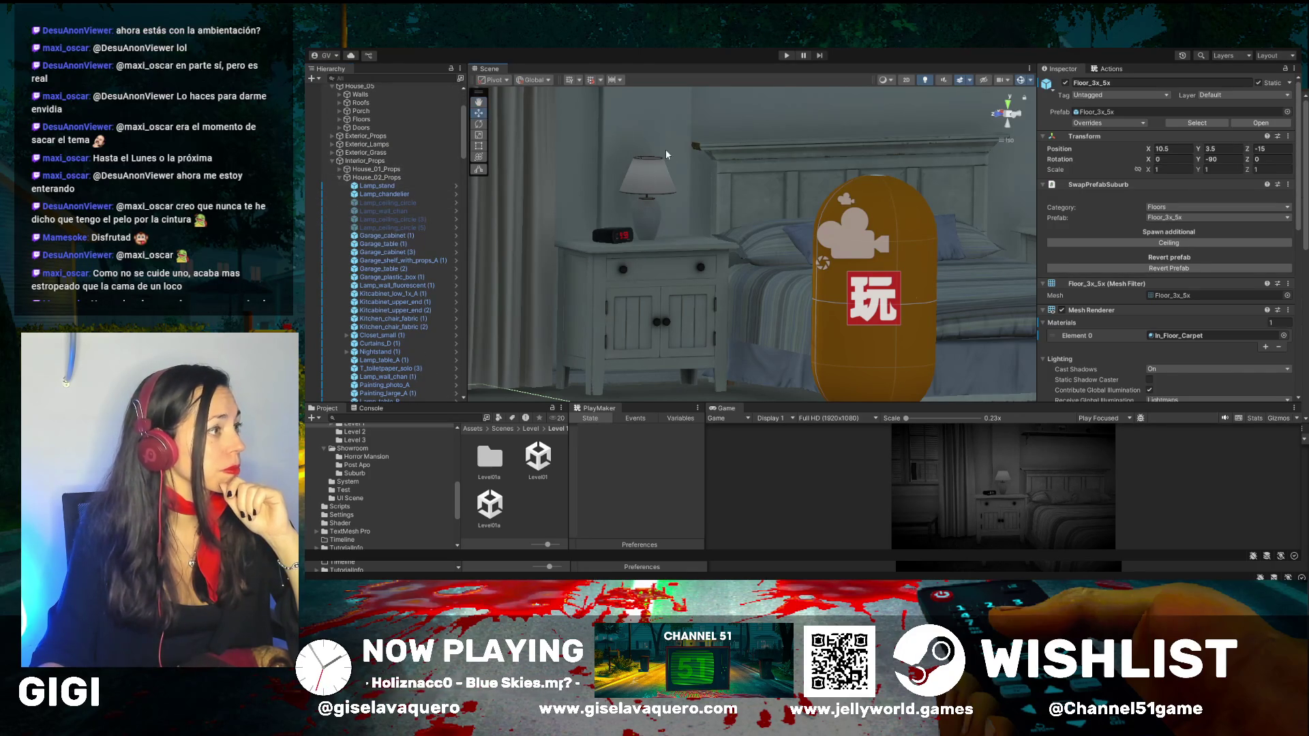
left_click(653, 182)
mouse_move(653, 183)
left_mouse_down()
mouse_move(675, 186)
mouse_move(644, 185)
left_mouse_up()
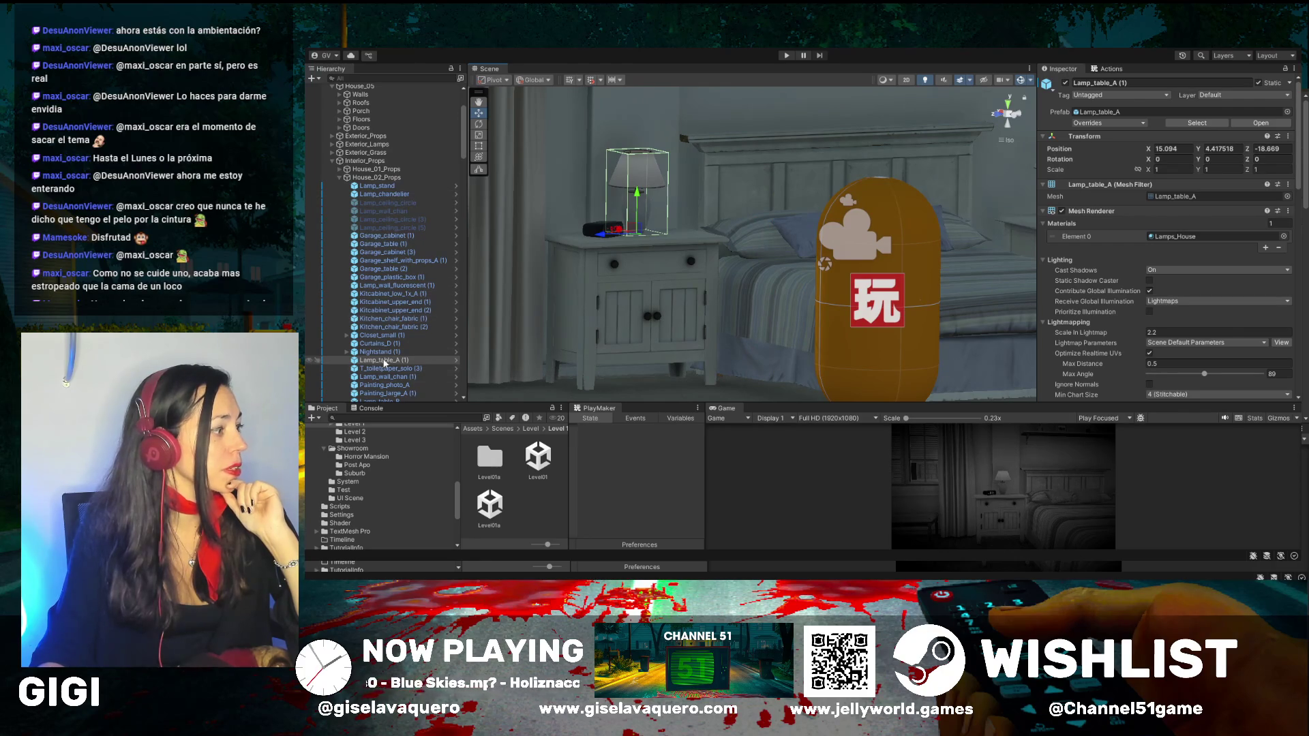
Step: Toggle the table lamp inactive and active again, then collapse House_02_Props
left_click(1066, 83)
left_click(1066, 82)
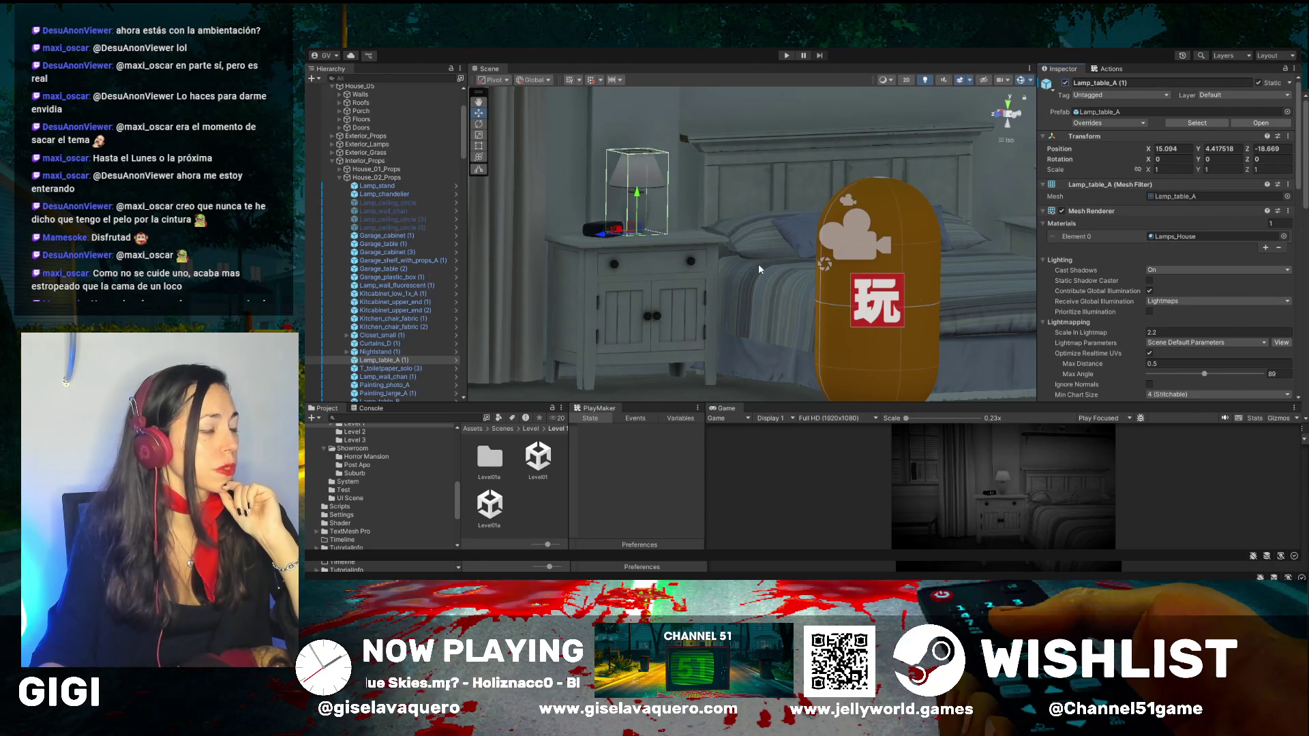
scroll(394, 231, "down", 10)
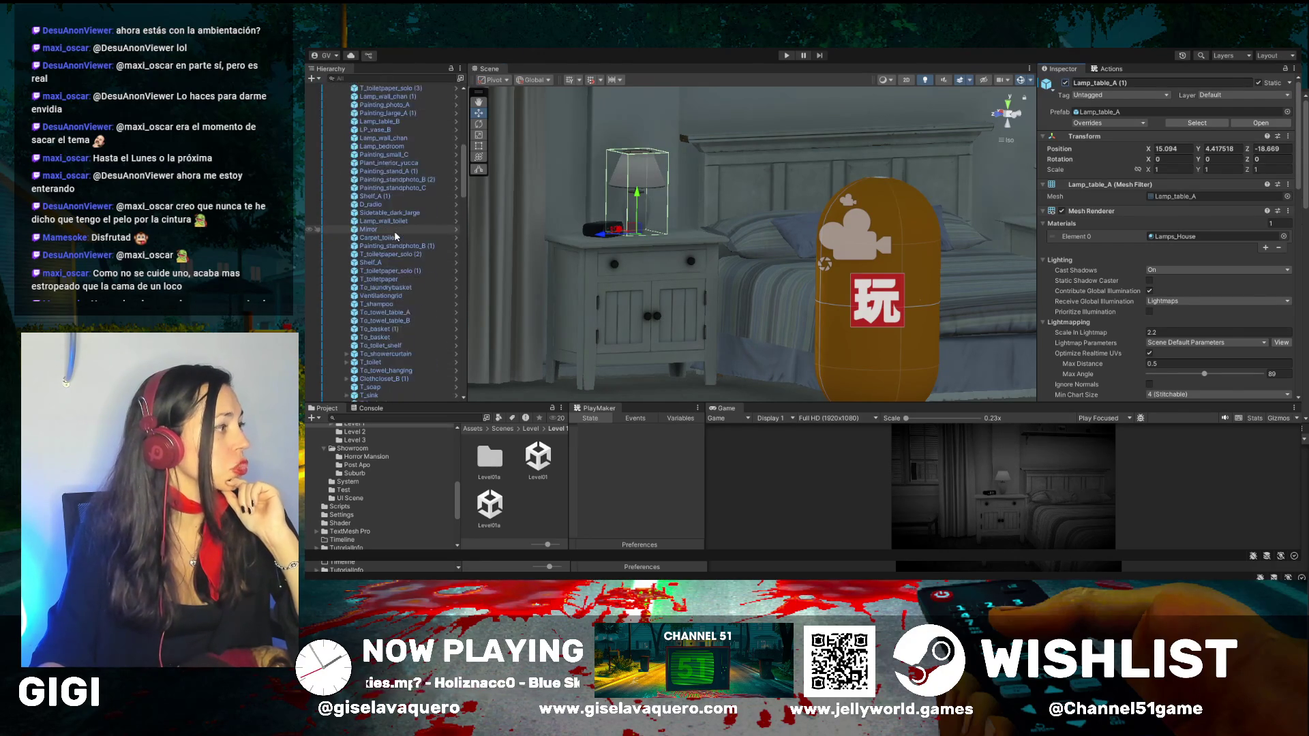
scroll(394, 233, "up", 3)
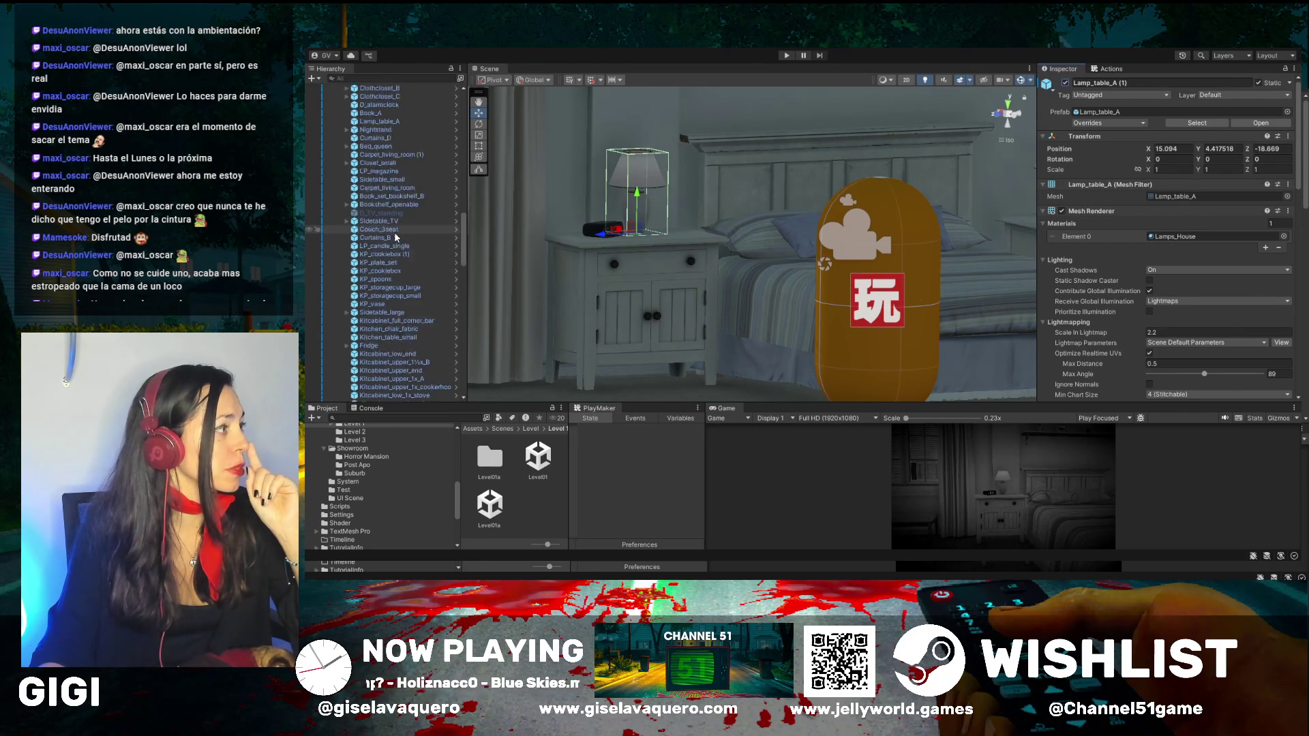
scroll(396, 236, "up", 10)
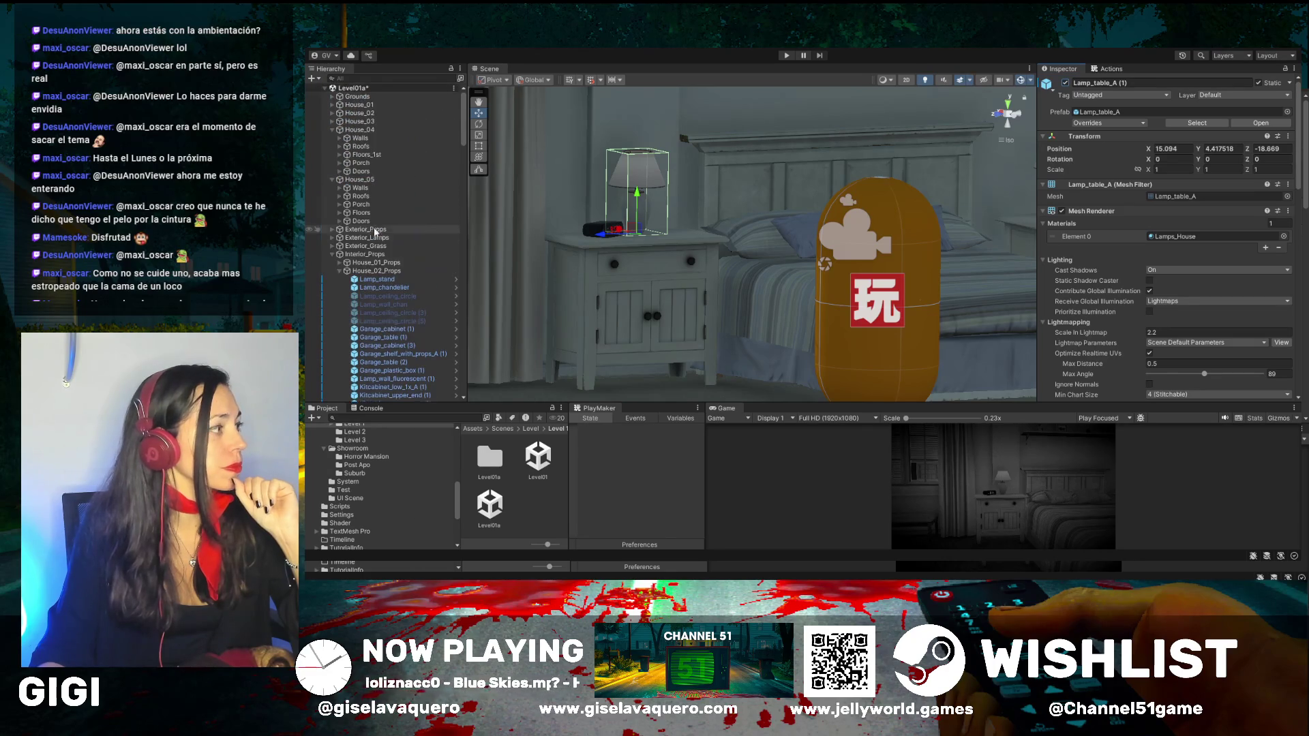
left_click(340, 271)
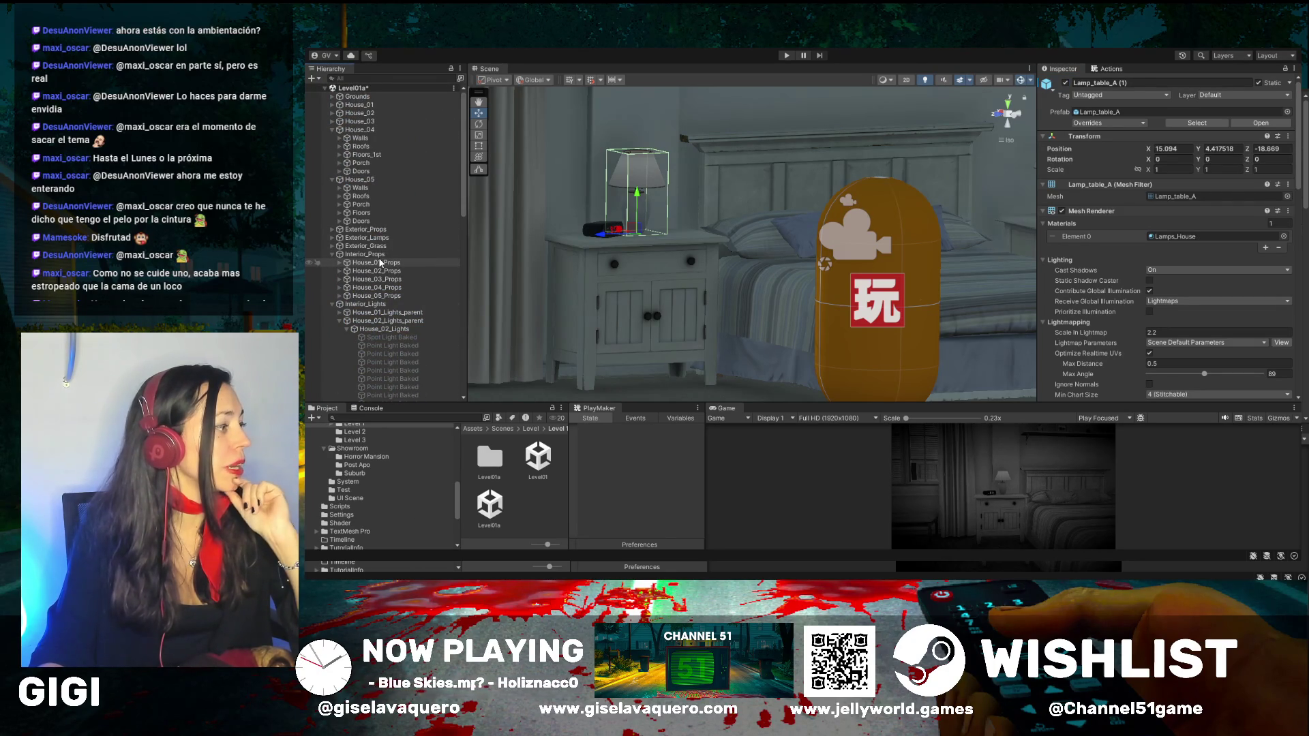
Step: Multi-select the Scene group's objects from Light Probe Group through Reflection Probe House05
scroll(379, 262, "down", 5)
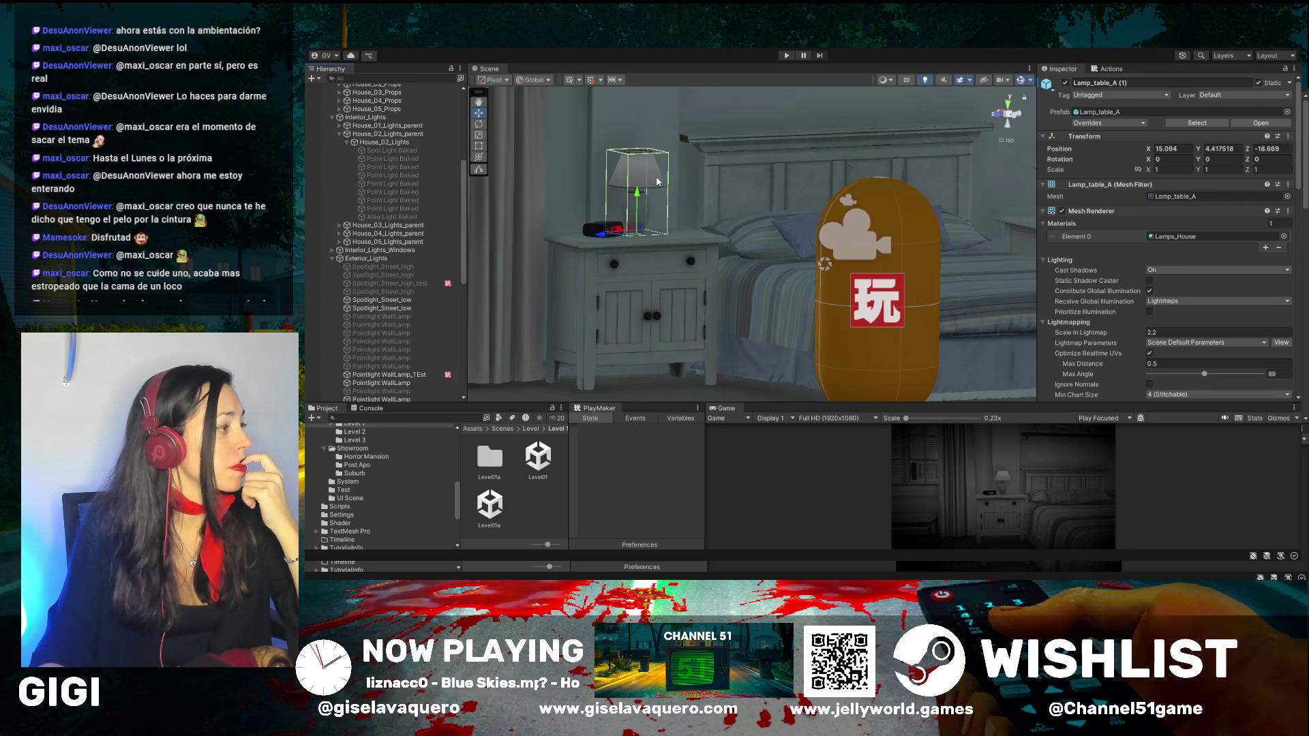
scroll(388, 277, "down", 4)
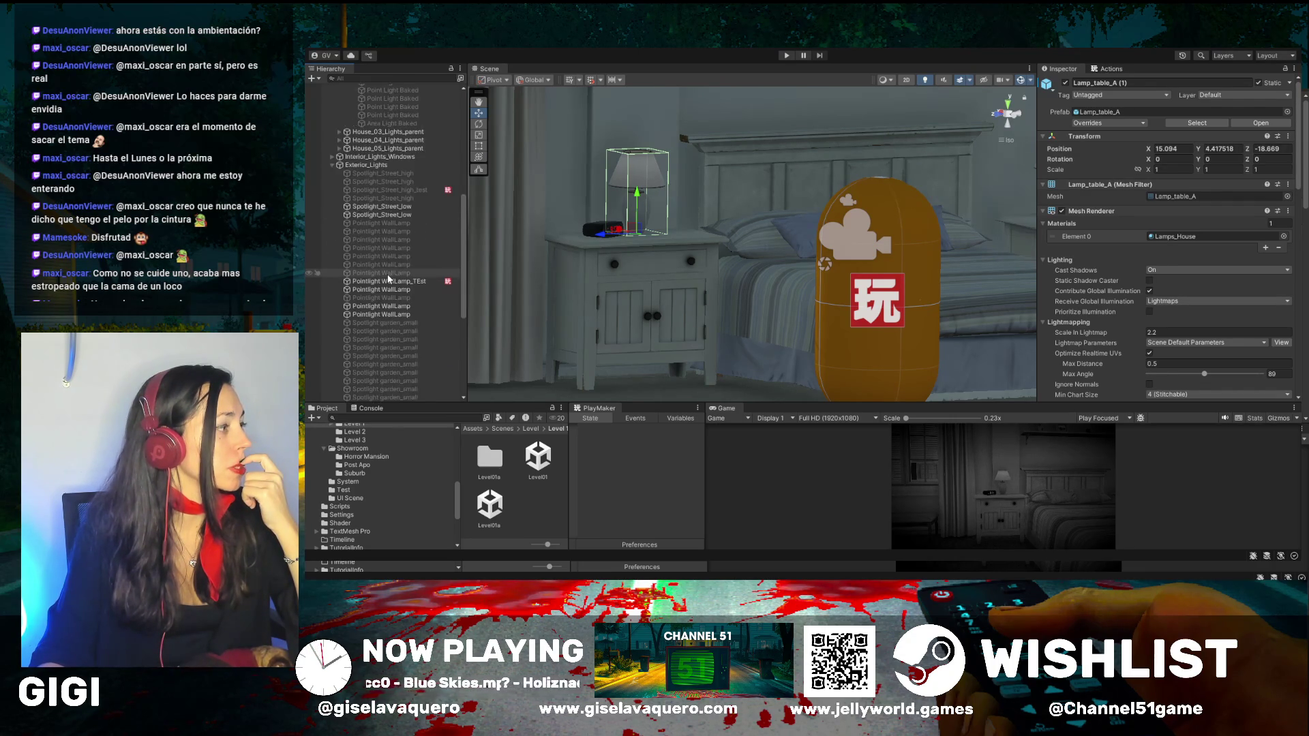
scroll(388, 275, "down", 4)
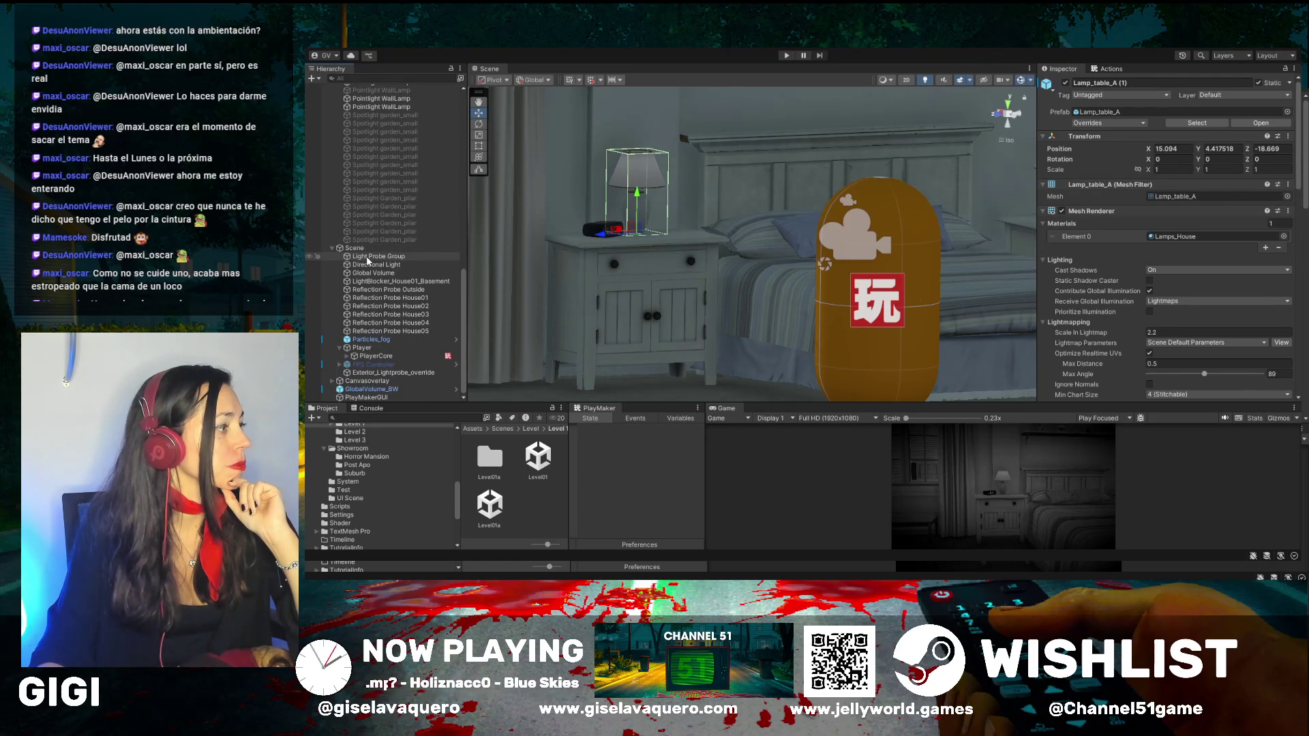
left_click(368, 261)
left_click(426, 328, "shift")
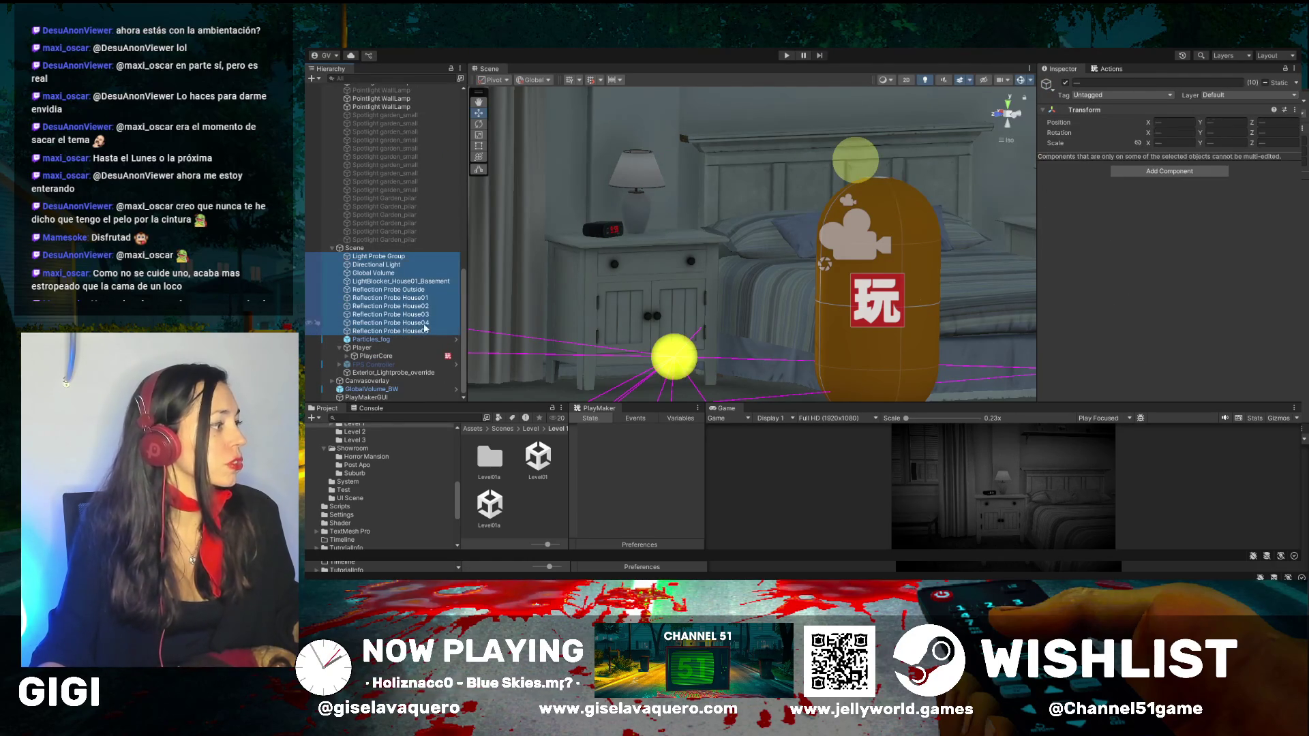